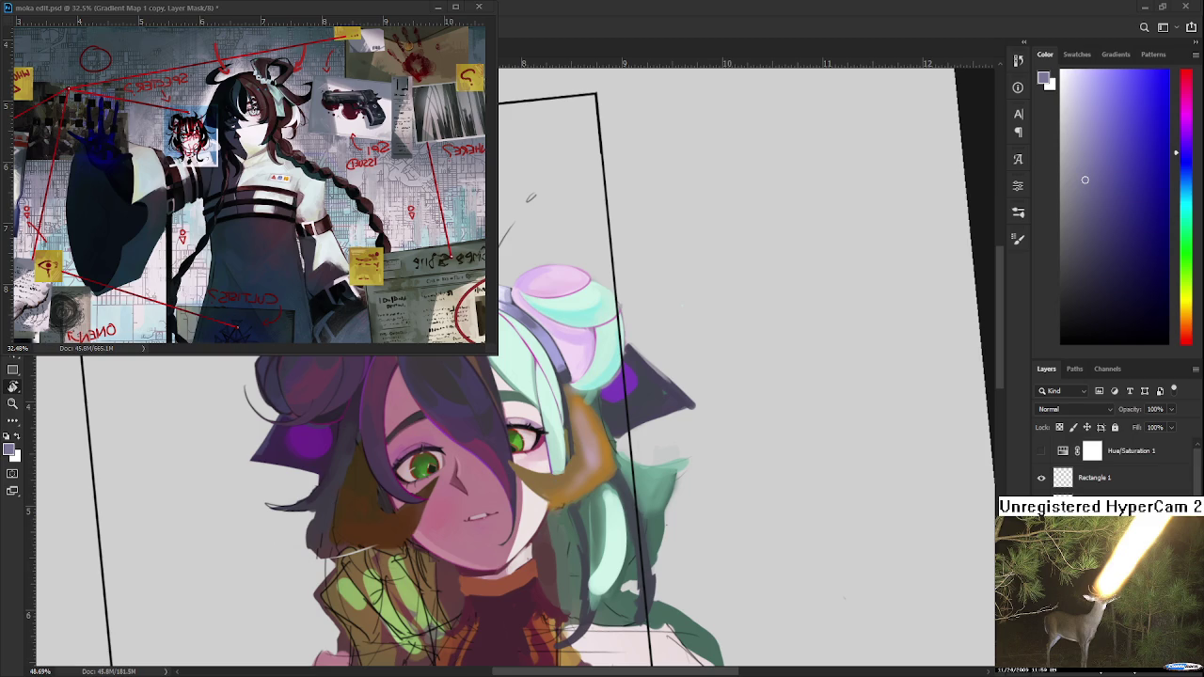
Sample a headband colour and adjust it to a lighter purple in the Color panel.
left_click_drag(545, 392, 559, 505)
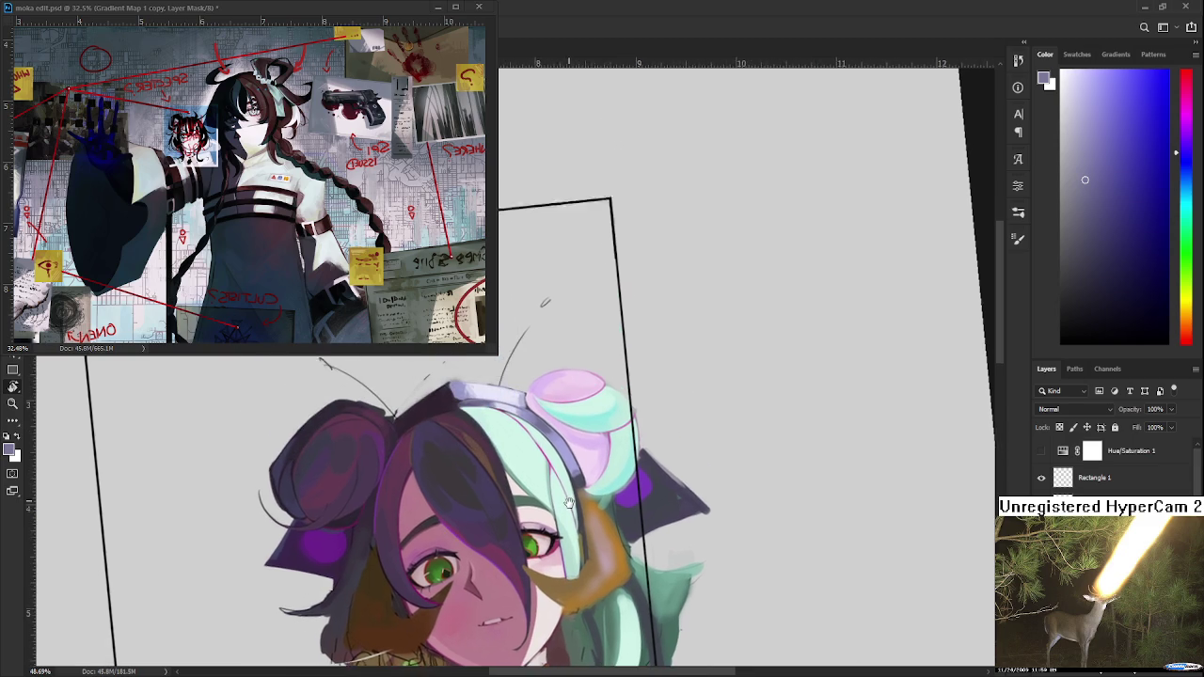
left_click(524, 402, "alt")
left_click(518, 397, "alt")
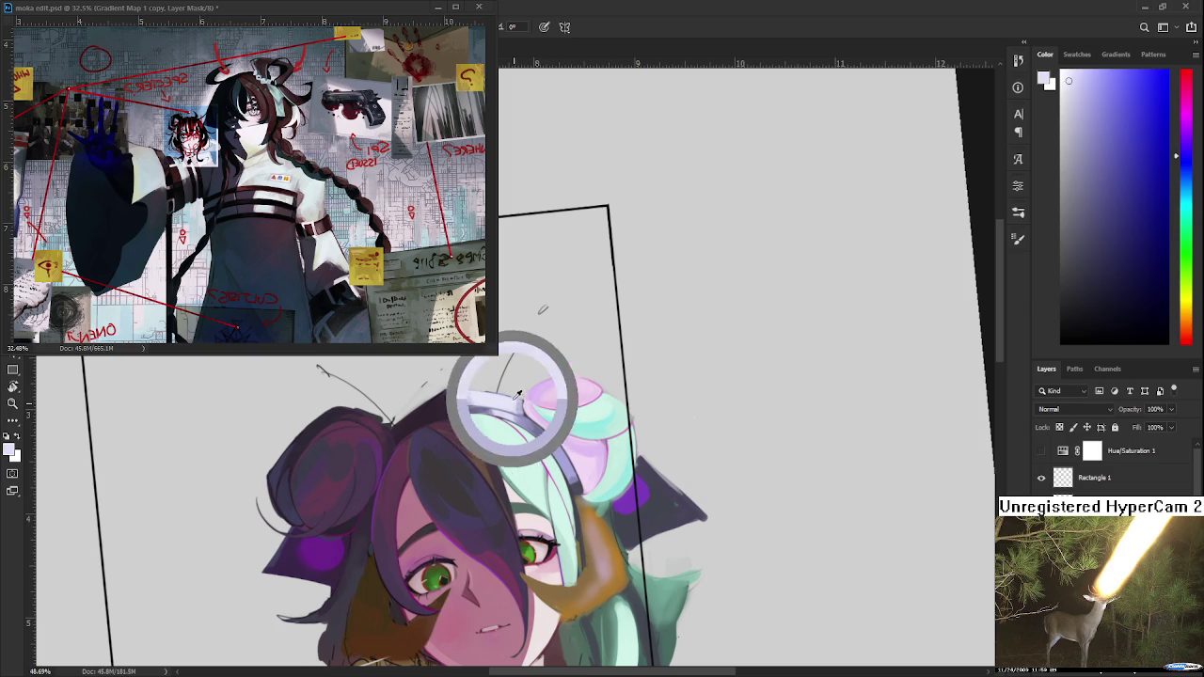
scroll(518, 405, "up", 5)
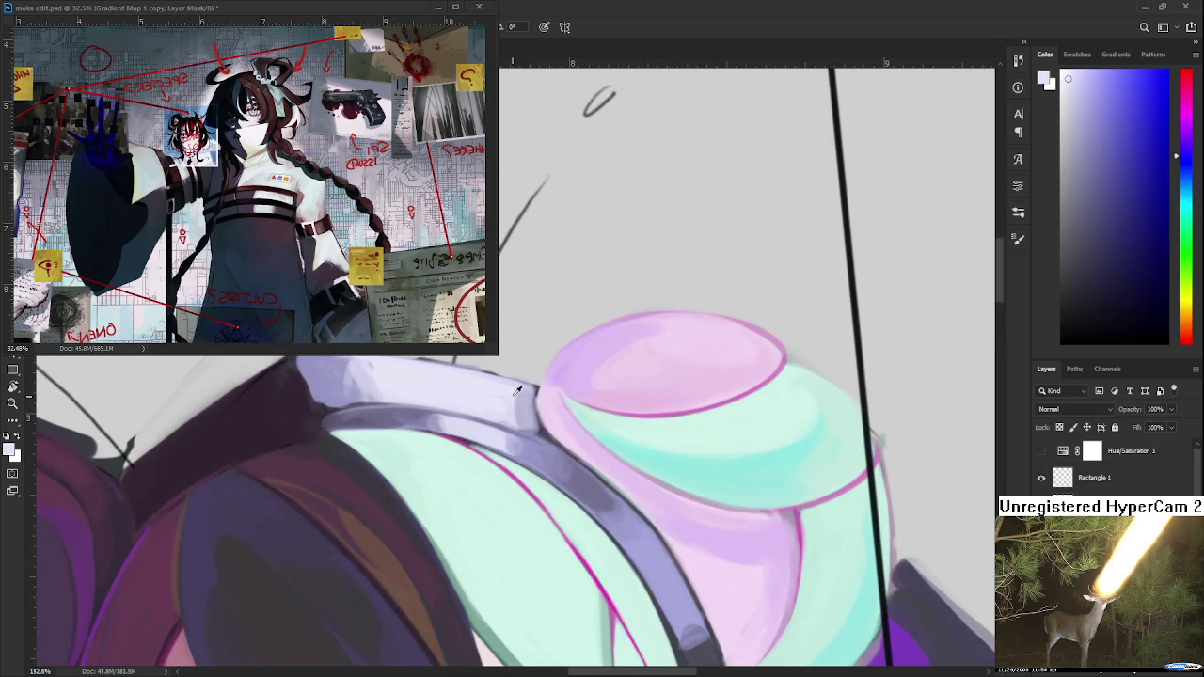
left_click(1115, 85)
left_click_drag(724, 415, 837, 443)
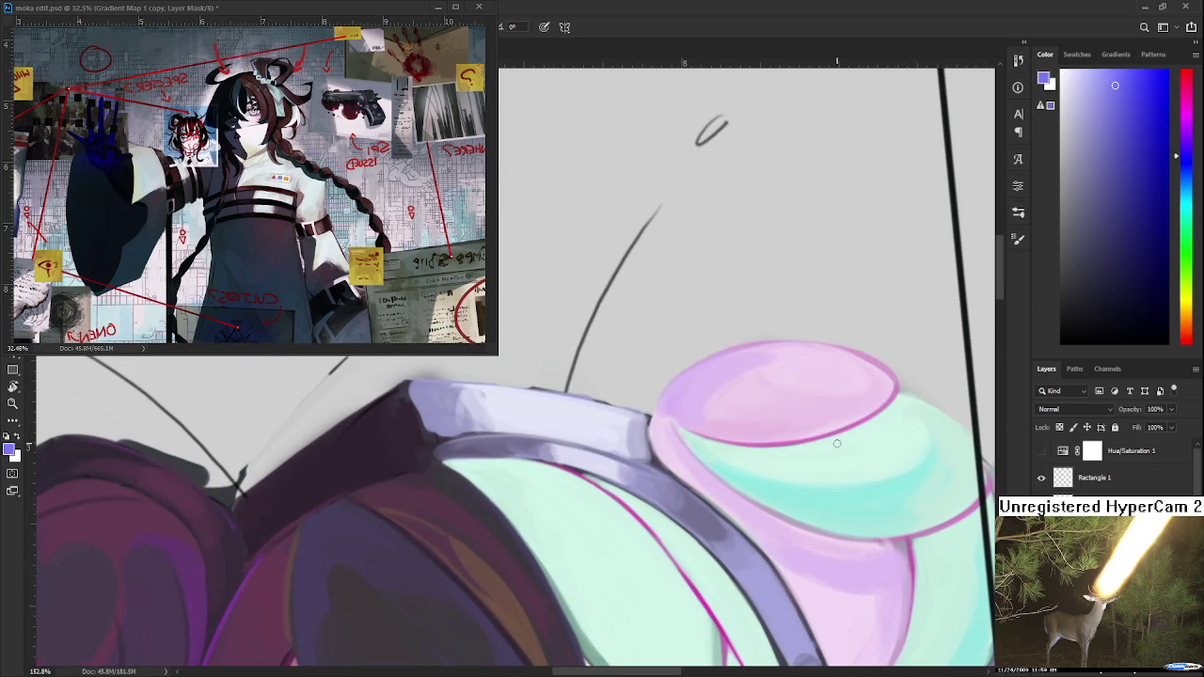
Paint blue-violet and lighter lavender streaks on the headband, then sample a near-white lavender.
left_click(471, 403, "alt")
left_click_drag(471, 403, 467, 388)
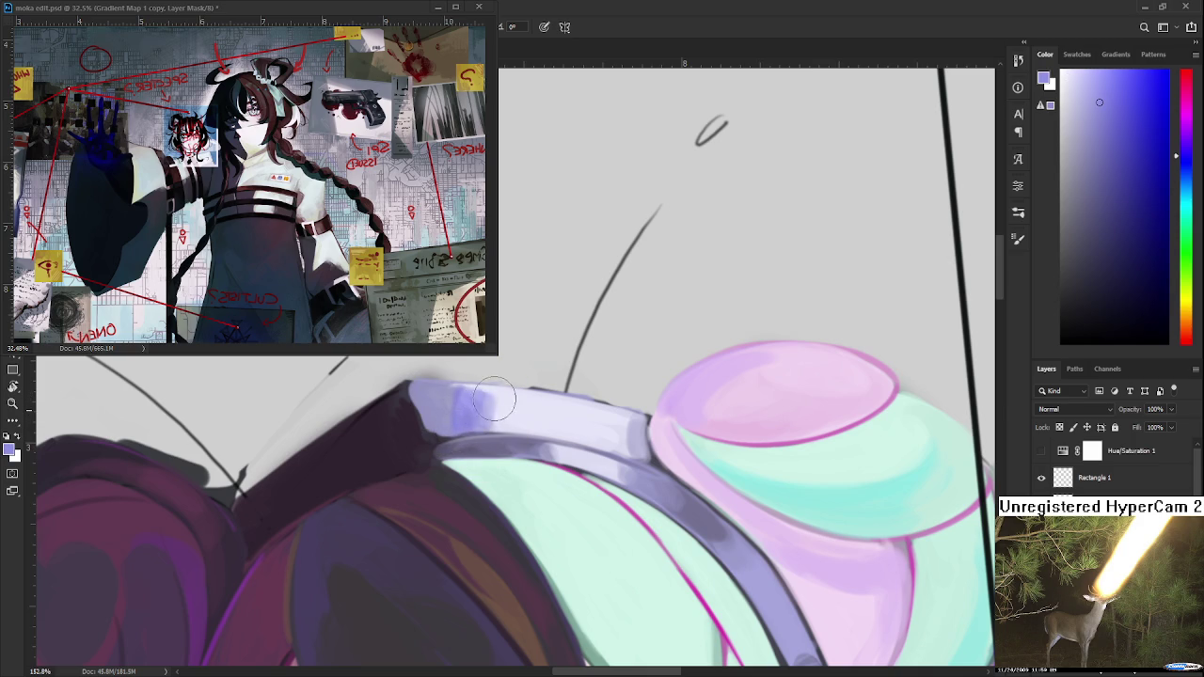
left_click(494, 409, "alt")
left_click_drag(475, 403, 470, 407)
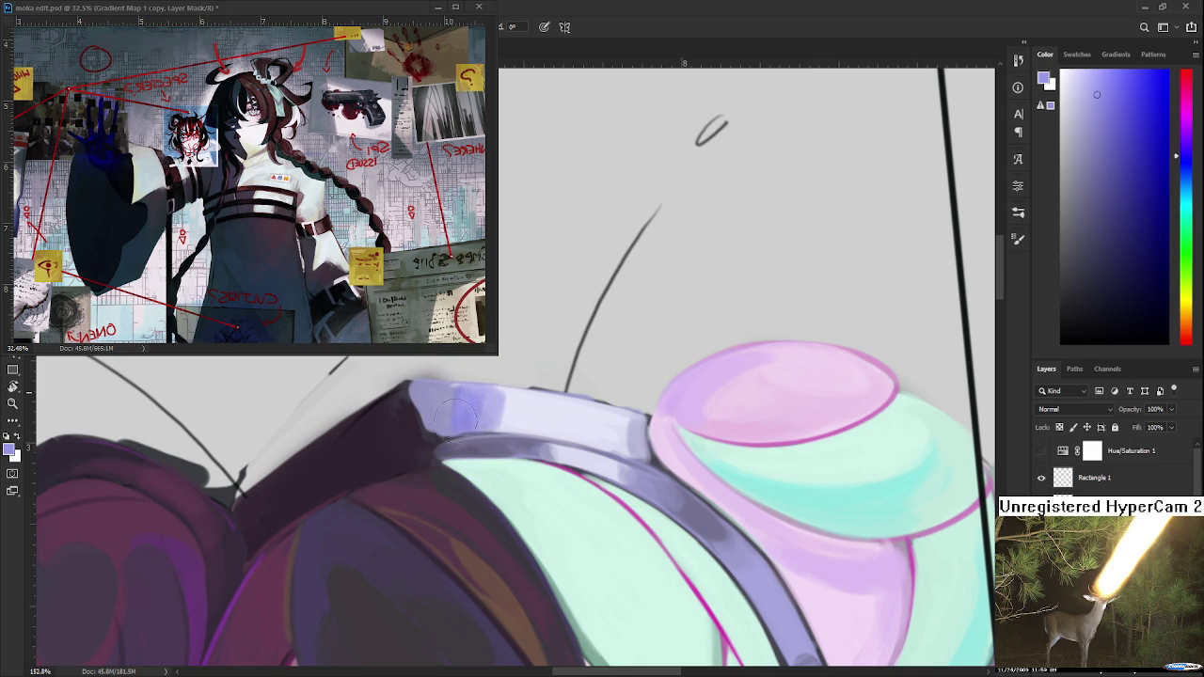
left_click(461, 412, "alt")
mouse_move(564, 442)
left_mouse_down()
mouse_move(544, 432)
mouse_move(551, 442)
left_mouse_up()
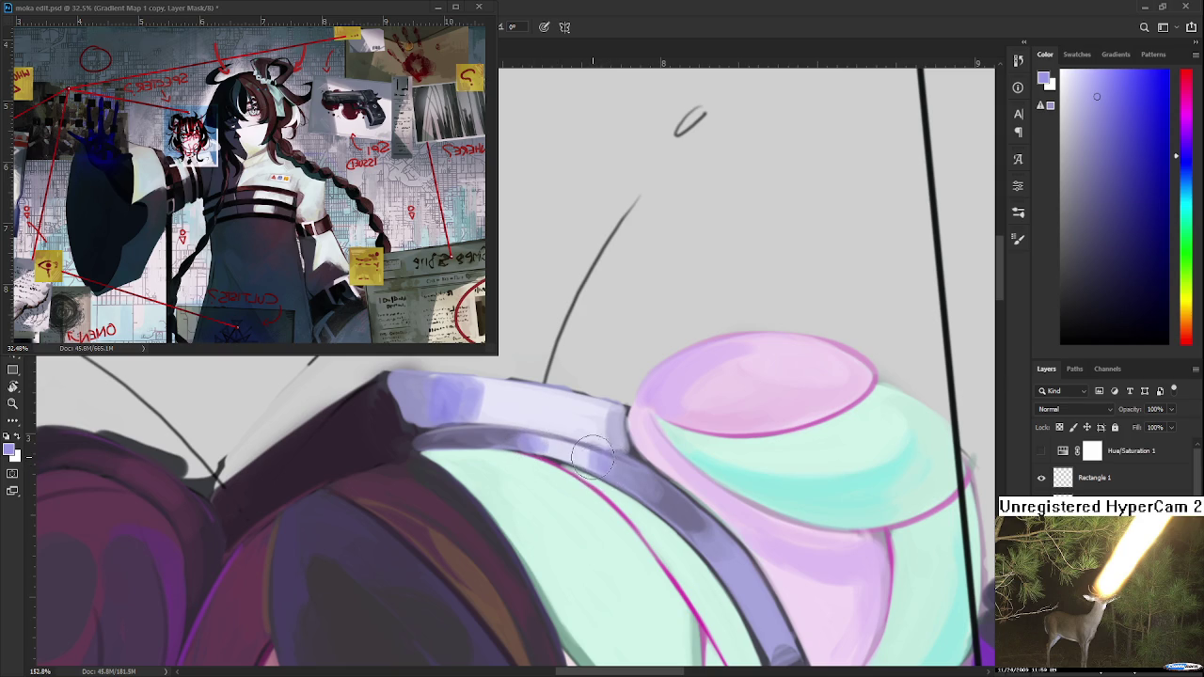
left_click(569, 444, "alt")
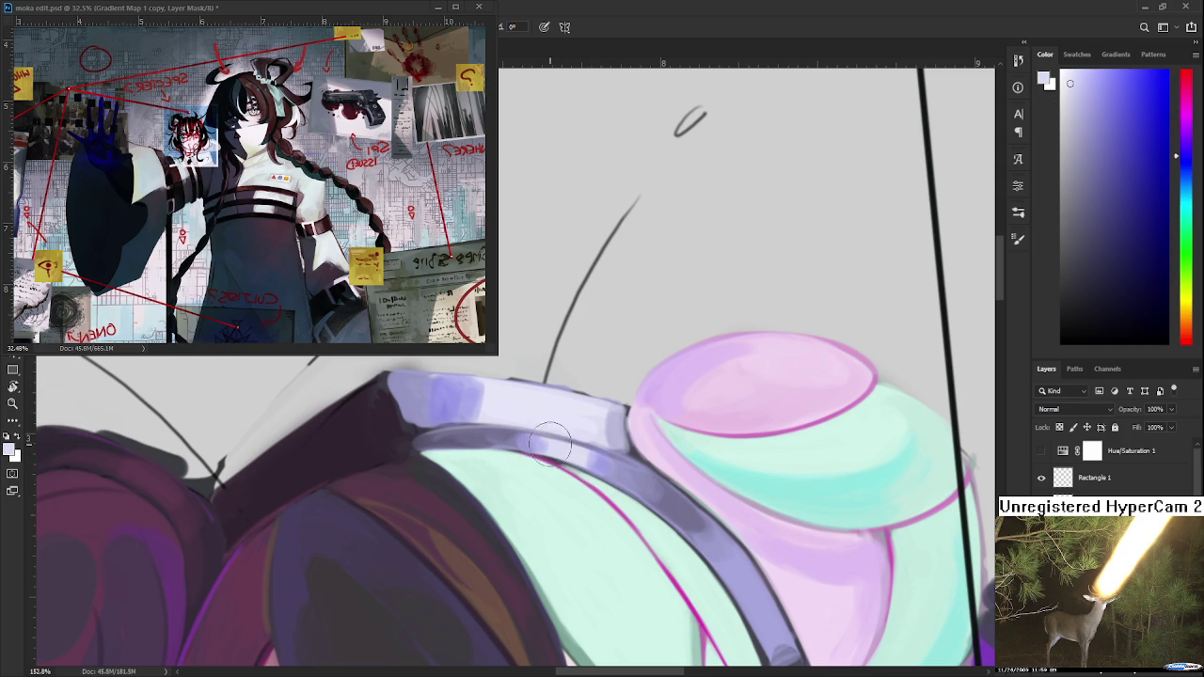
scroll(613, 410, "down", 3)
Sample a saturated purple and shift the paint colour to a pale, greyer lavender.
scroll(613, 410, "down", 3)
scroll(614, 409, "down", 1)
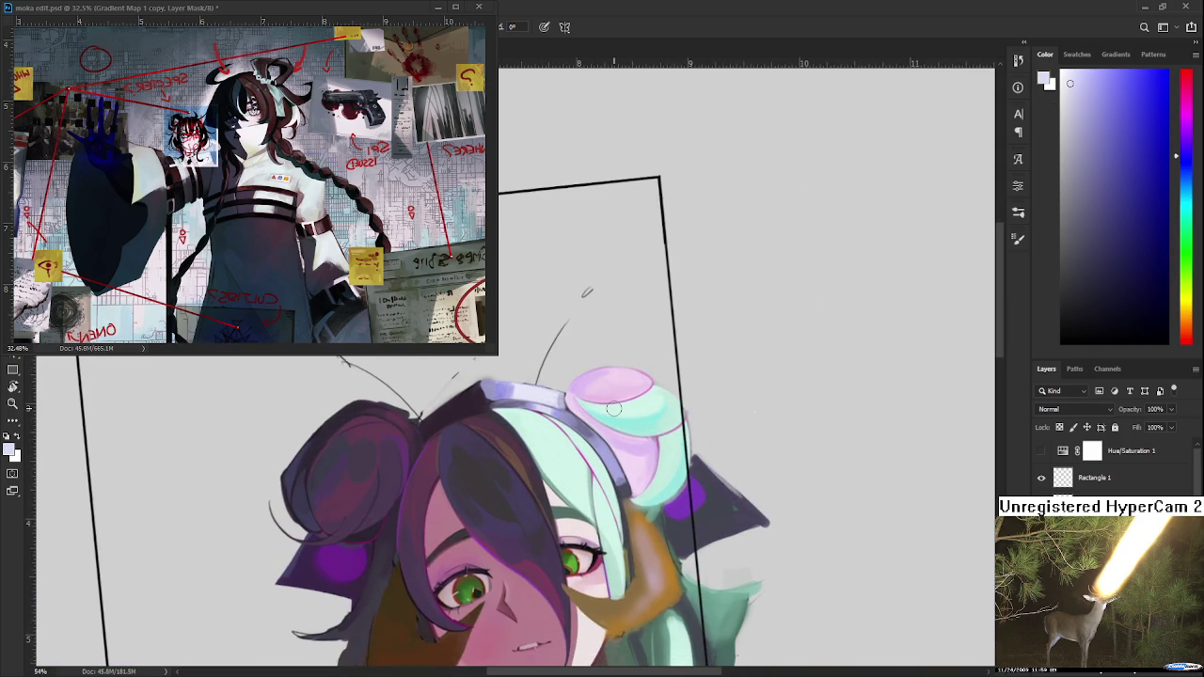
scroll(614, 409, "up", 1)
scroll(607, 414, "up", 1)
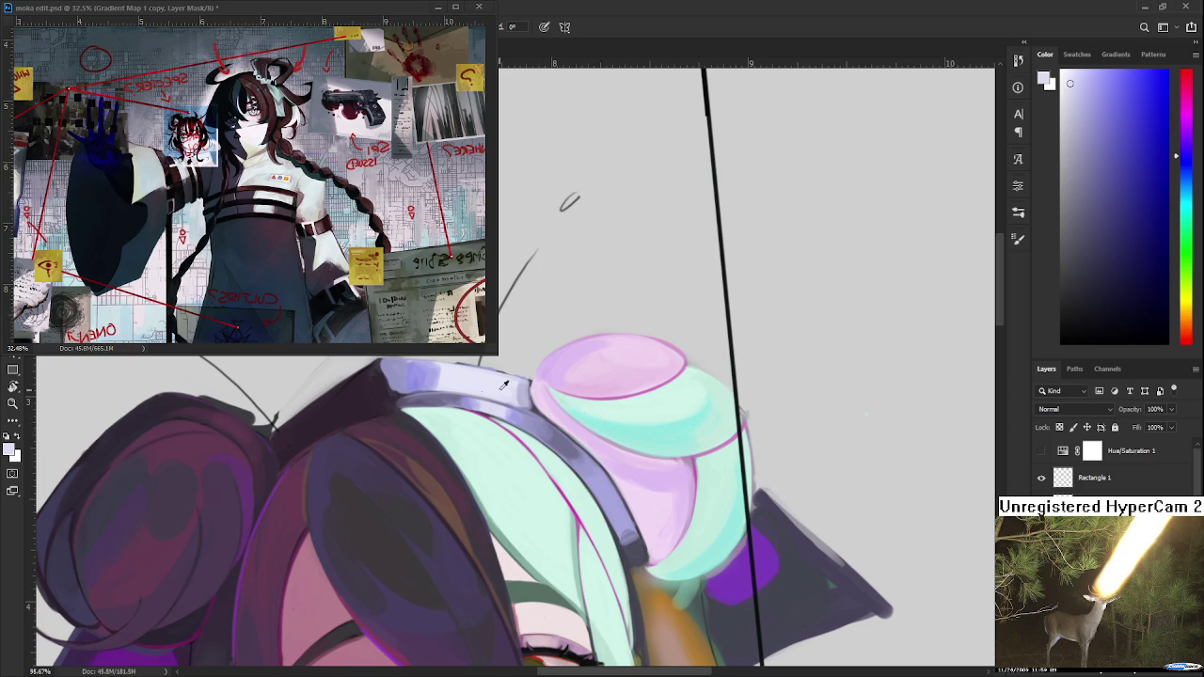
left_click(749, 562, "alt")
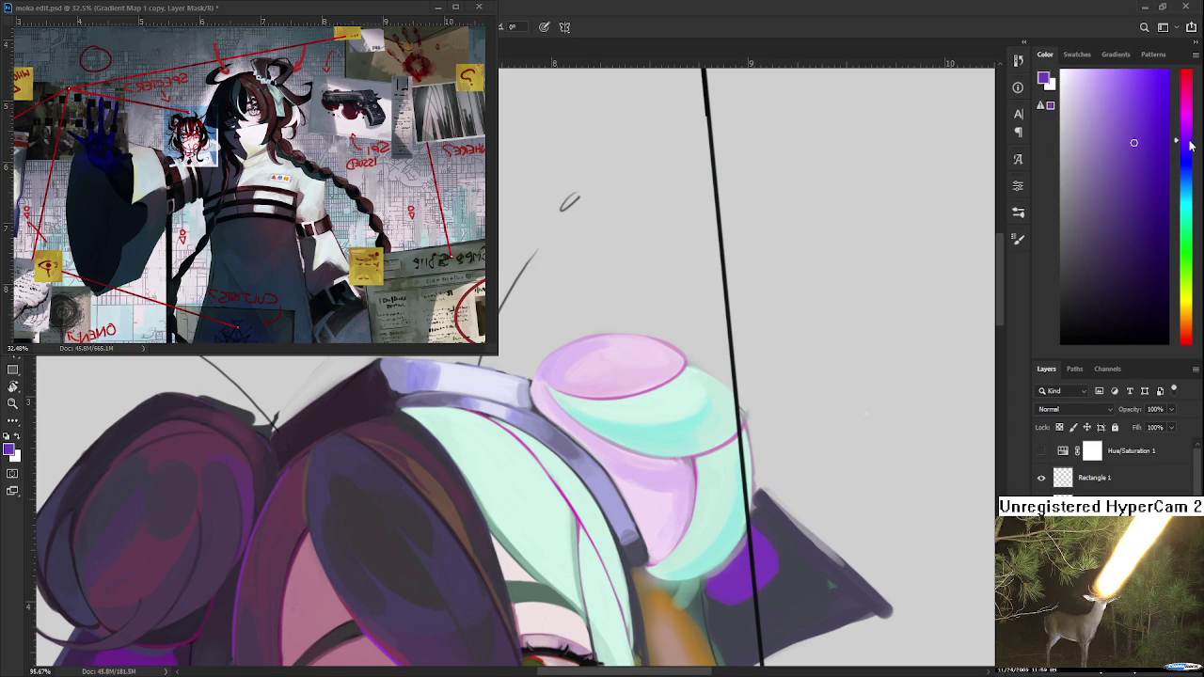
left_click(575, 429, "alt")
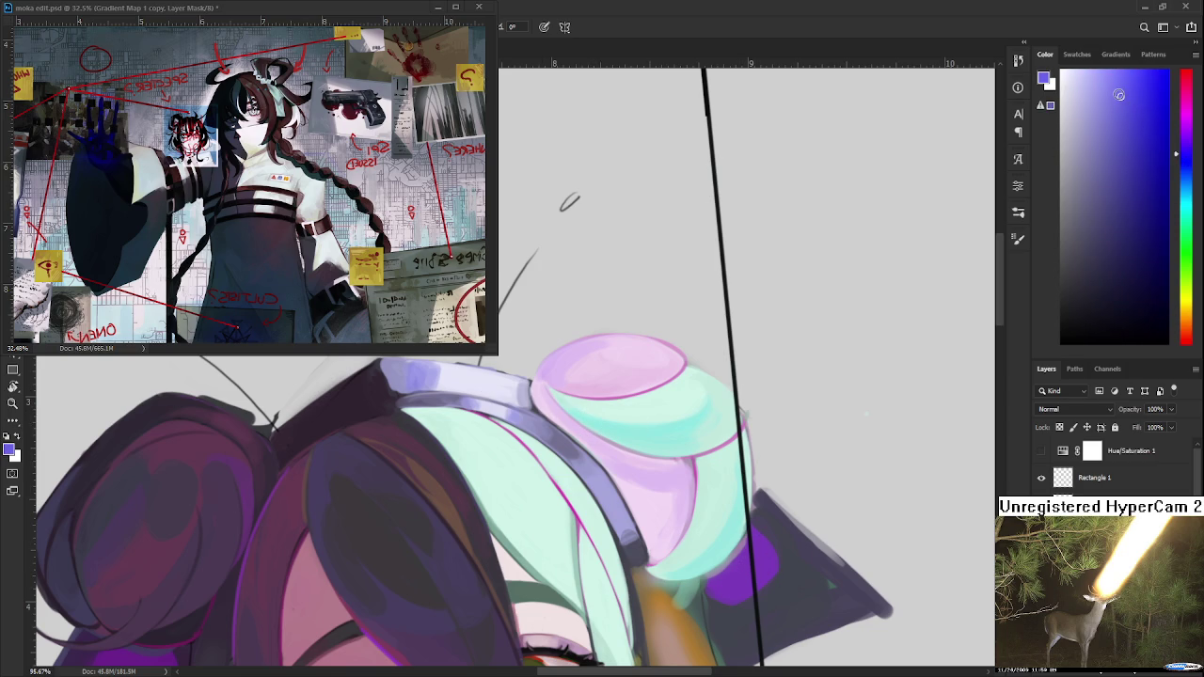
left_click_drag(575, 429, 567, 448)
left_click(546, 455, "alt")
left_click(547, 455, "alt")
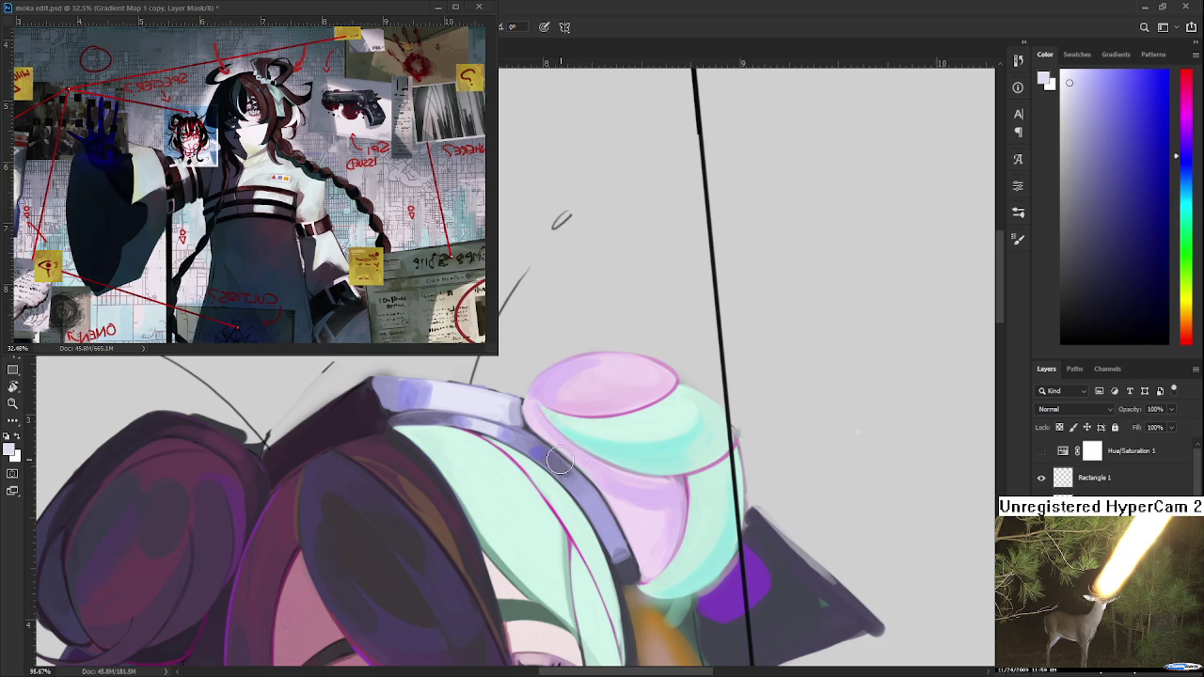
Sample dark purple and pale lavender-blue shades where the headband meets the headphone.
left_click(479, 427, "alt")
left_click_drag(480, 426, 484, 418)
left_click(543, 458, "alt")
left_click(576, 478, "alt")
left_click(566, 485, "alt")
left_click(584, 488, "alt")
left_click(576, 484, "alt")
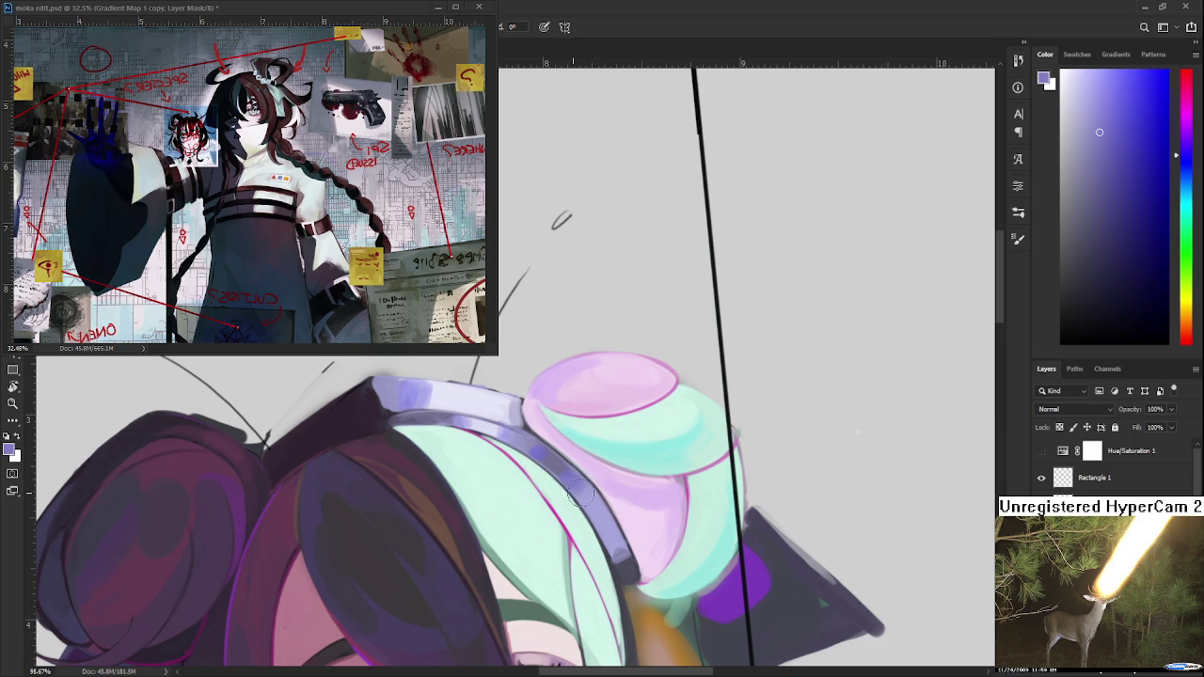
left_click(580, 495, "alt")
left_click(592, 494, "alt")
left_click(590, 490, "alt")
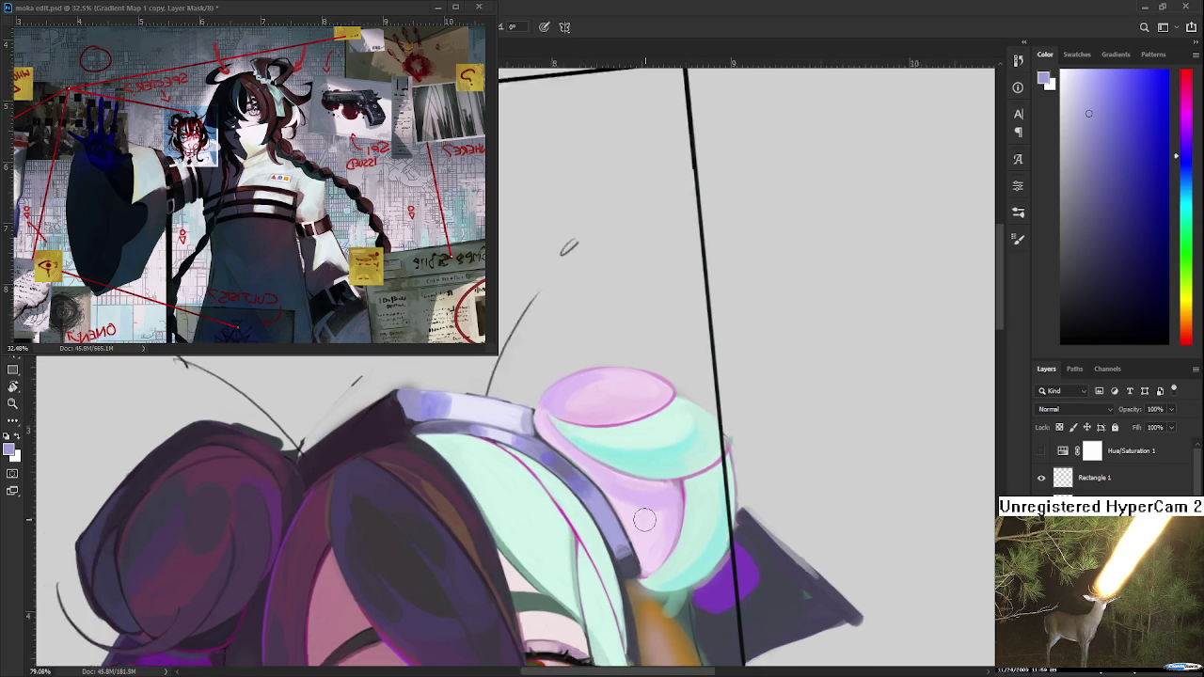
Zoom and rotate the canvas view to a diagonal angle.
scroll(643, 509, "down", 3)
scroll(643, 509, "up", 1)
scroll(642, 510, "up", 1)
mouse_move(642, 509)
left_mouse_down()
mouse_move(403, 519)
mouse_move(381, 493)
left_mouse_up()
Sample light pink from the headphone and green from the eye.
left_click(395, 489, "alt")
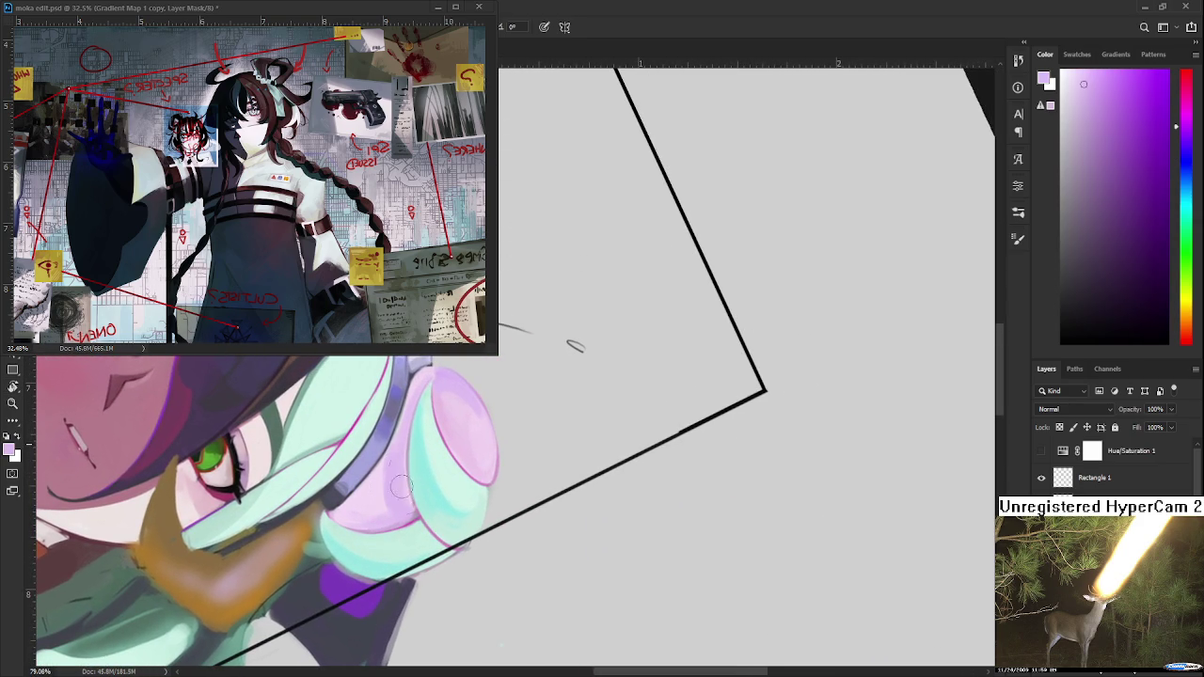
left_click(391, 487, "alt")
left_click(390, 493, "alt")
left_click(401, 484, "alt")
scroll(395, 498, "up", 1)
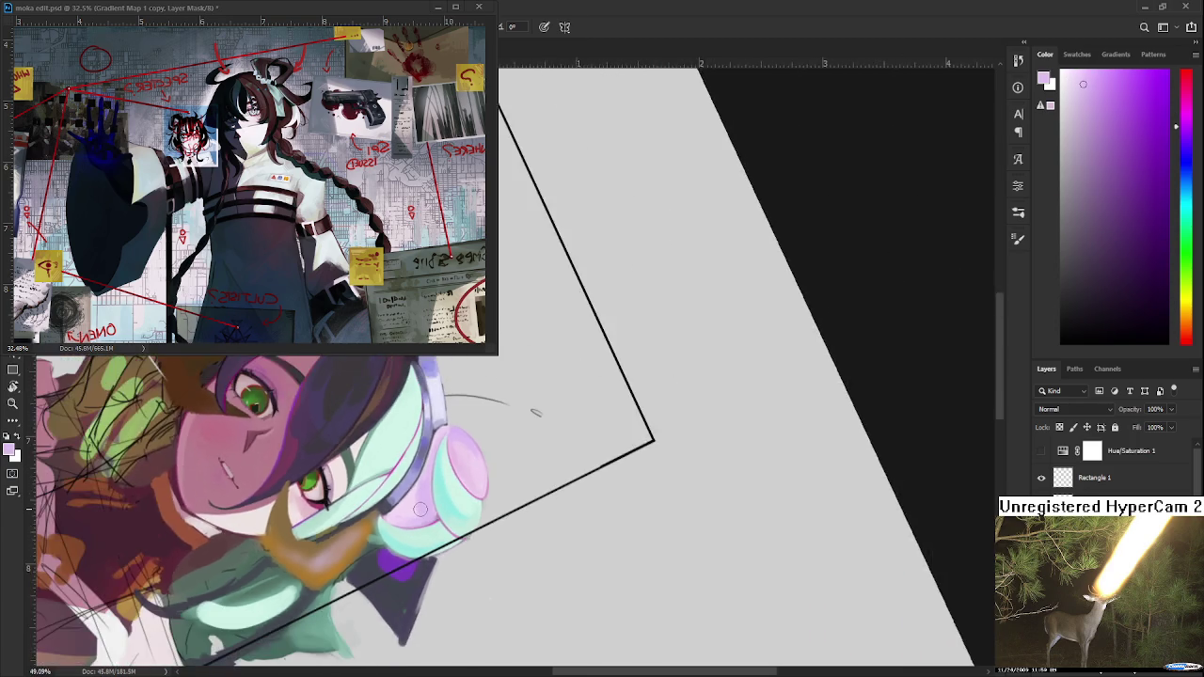
left_click_drag(390, 437, 301, 564)
left_click(293, 534, "alt")
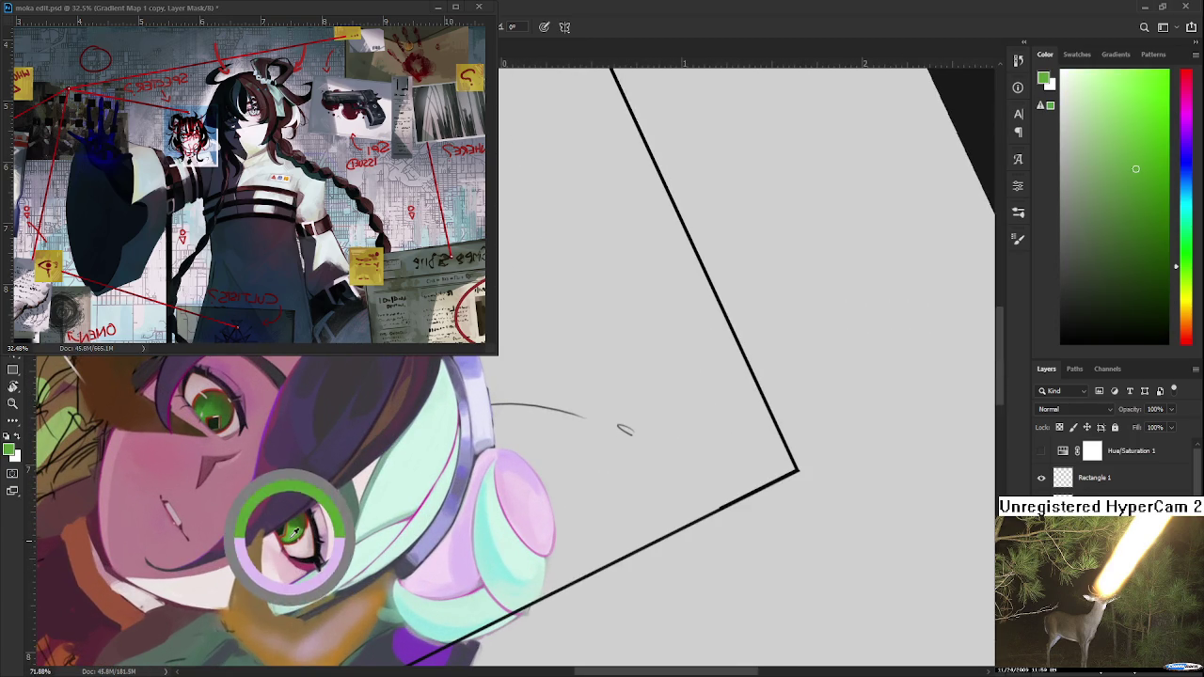
Choose a yellow and paint a thin yellow stroke on the pink headphone.
scroll(296, 508, "up", 1)
scroll(295, 508, "up", 1)
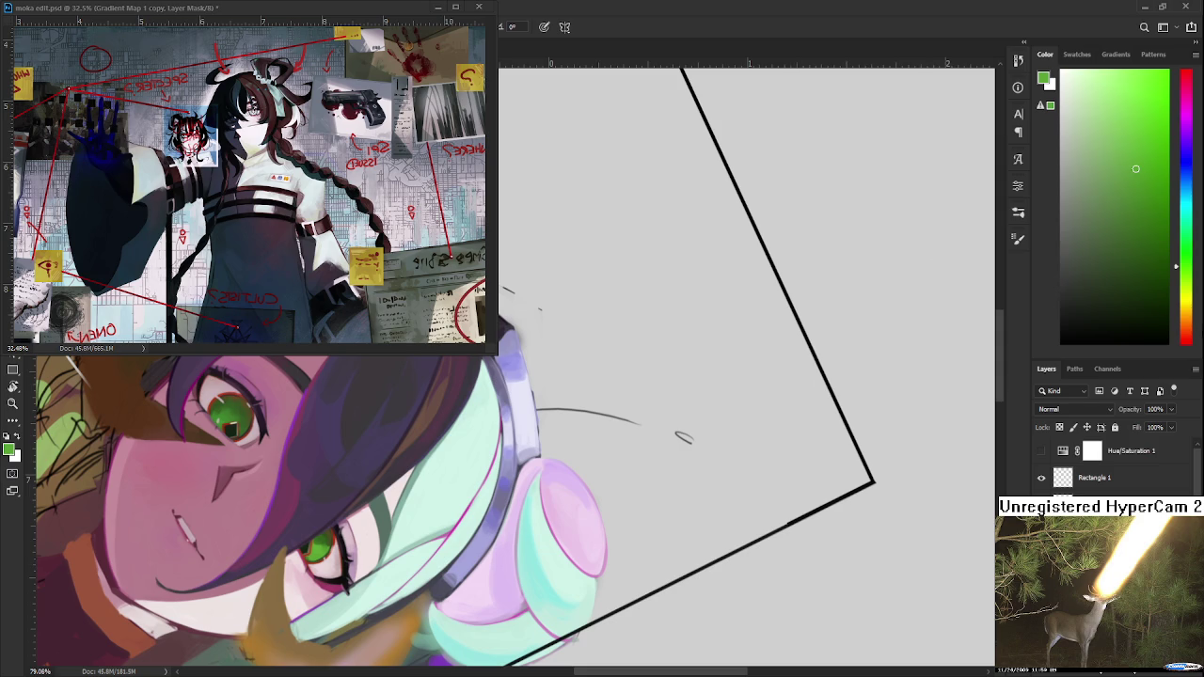
left_click(1187, 306)
left_click(1128, 112)
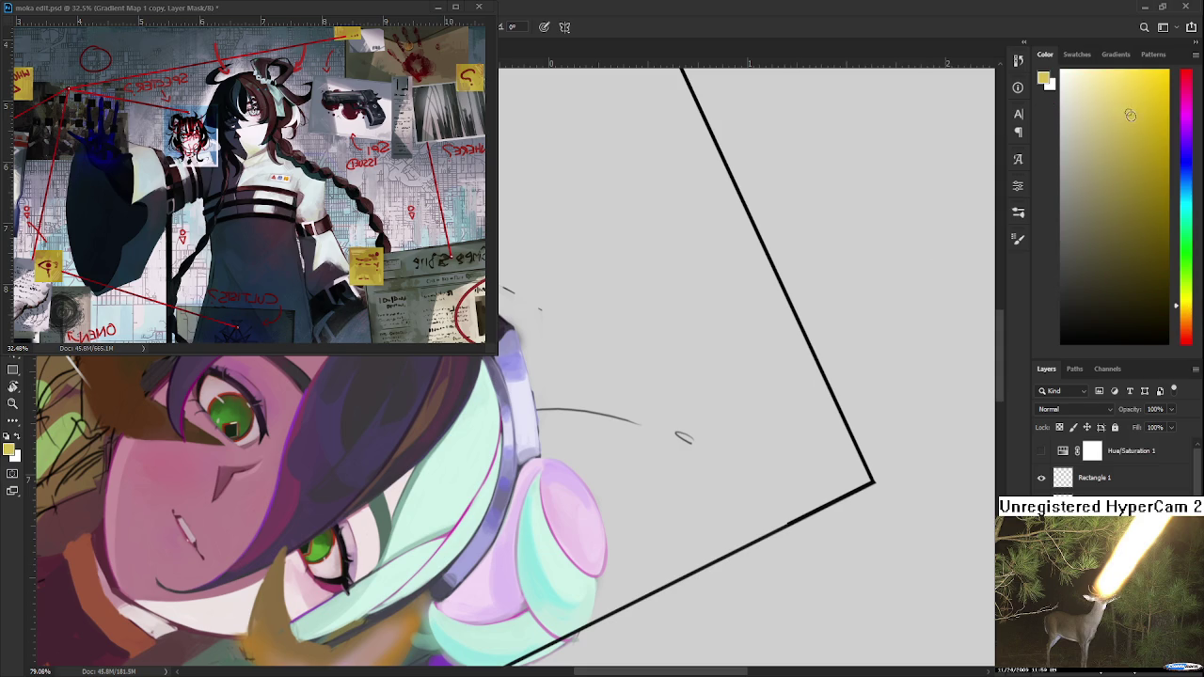
left_click_drag(659, 376, 648, 374)
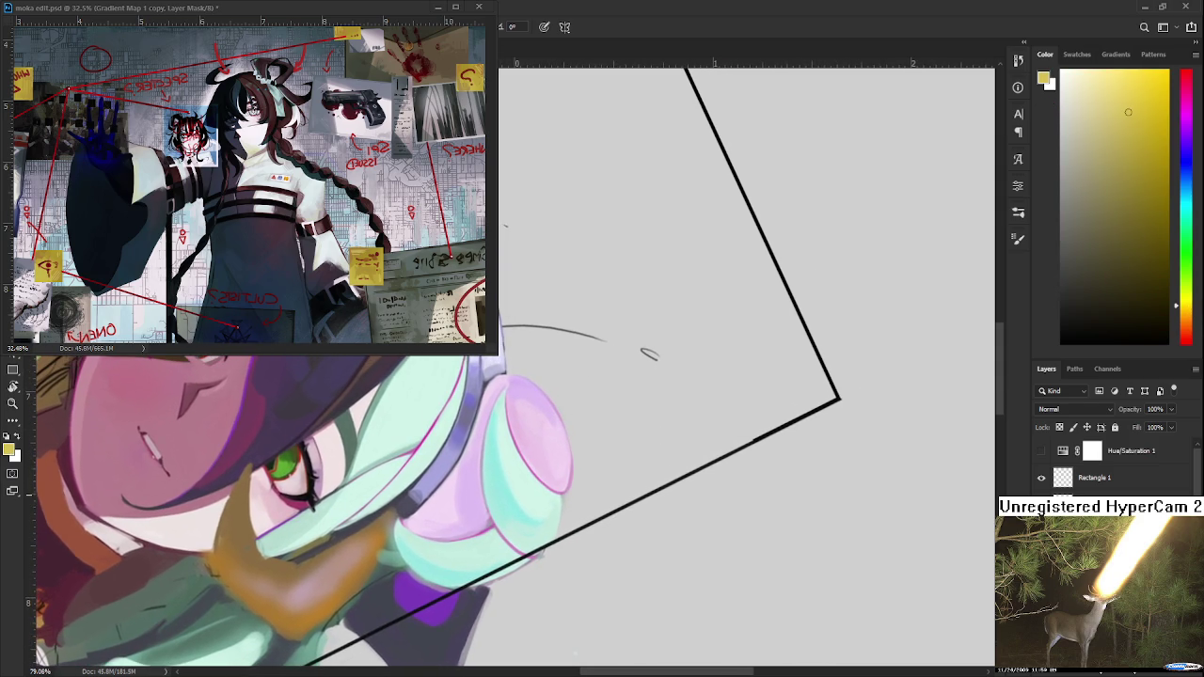
mouse_move(467, 458)
left_mouse_down()
mouse_move(471, 516)
mouse_move(461, 470)
left_mouse_up()
scroll(462, 520, "up", 2)
key("r")
left_click_drag(450, 516, 614, 484)
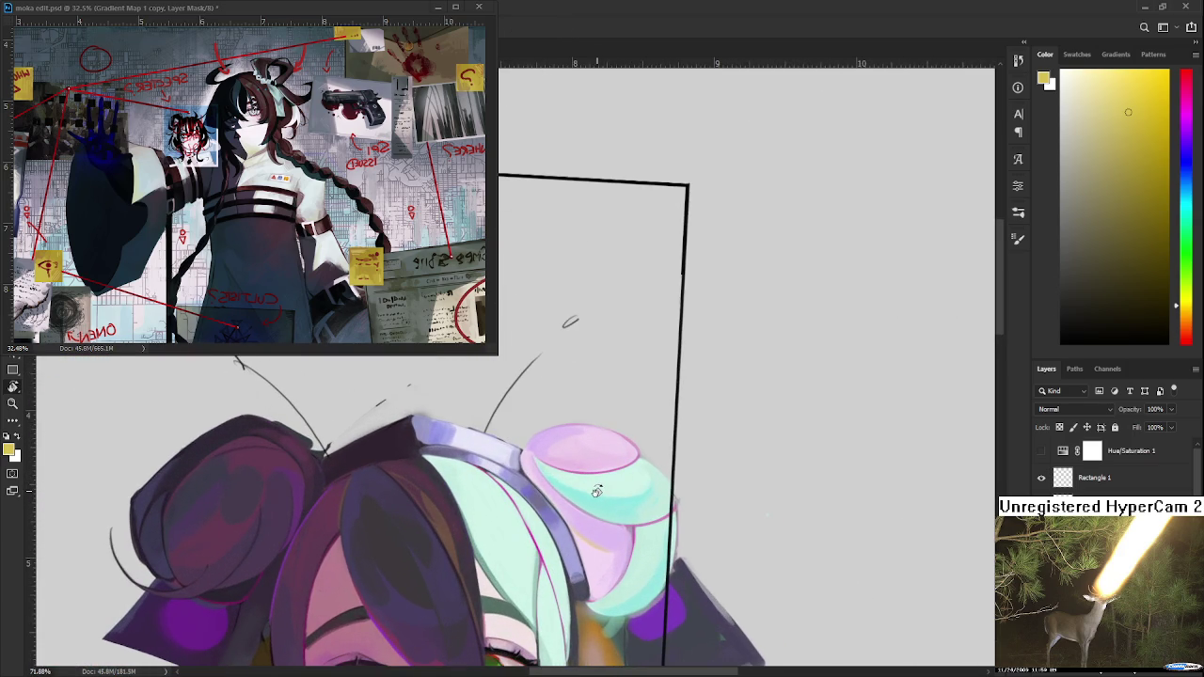
left_click_drag(622, 536, 565, 459)
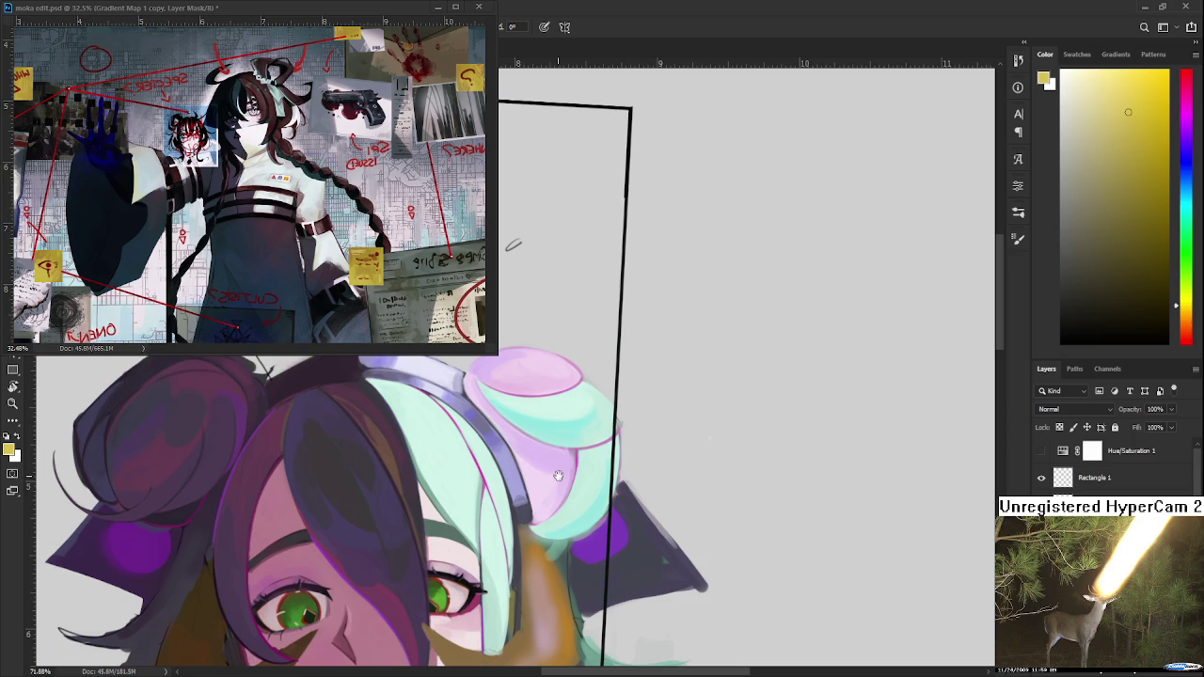
left_click_drag(562, 494, 565, 475)
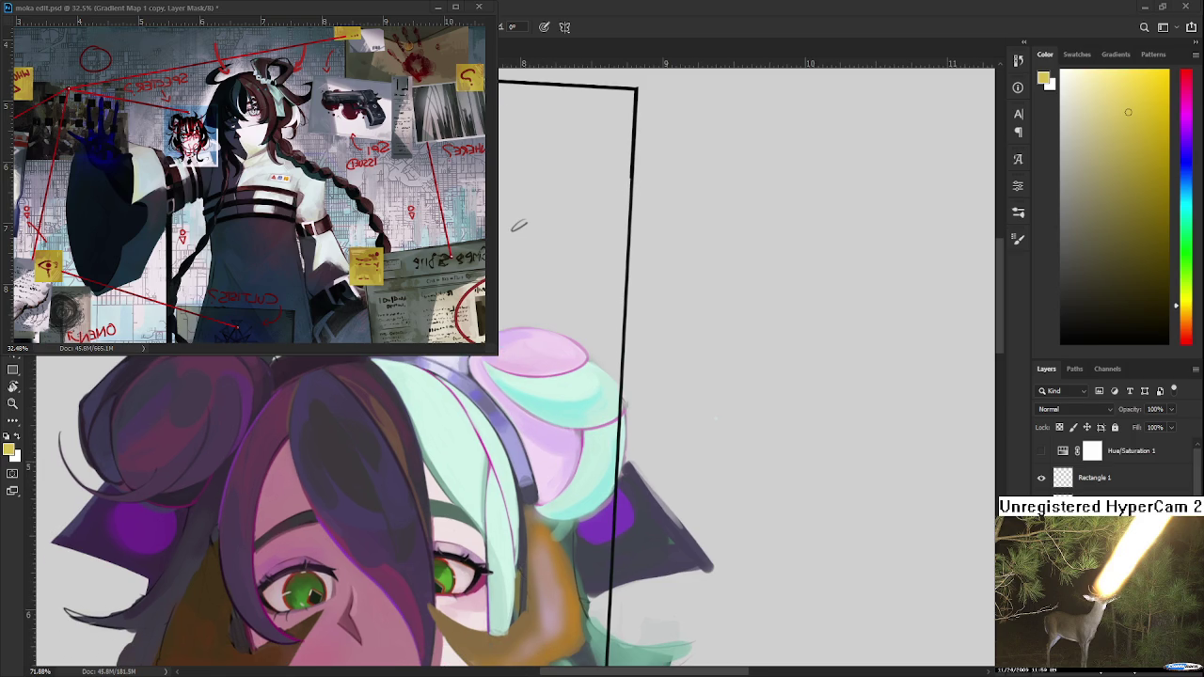
Sample the headband lavender and paint a dark purple stroke along the headband edge.
scroll(610, 564, "down", 5)
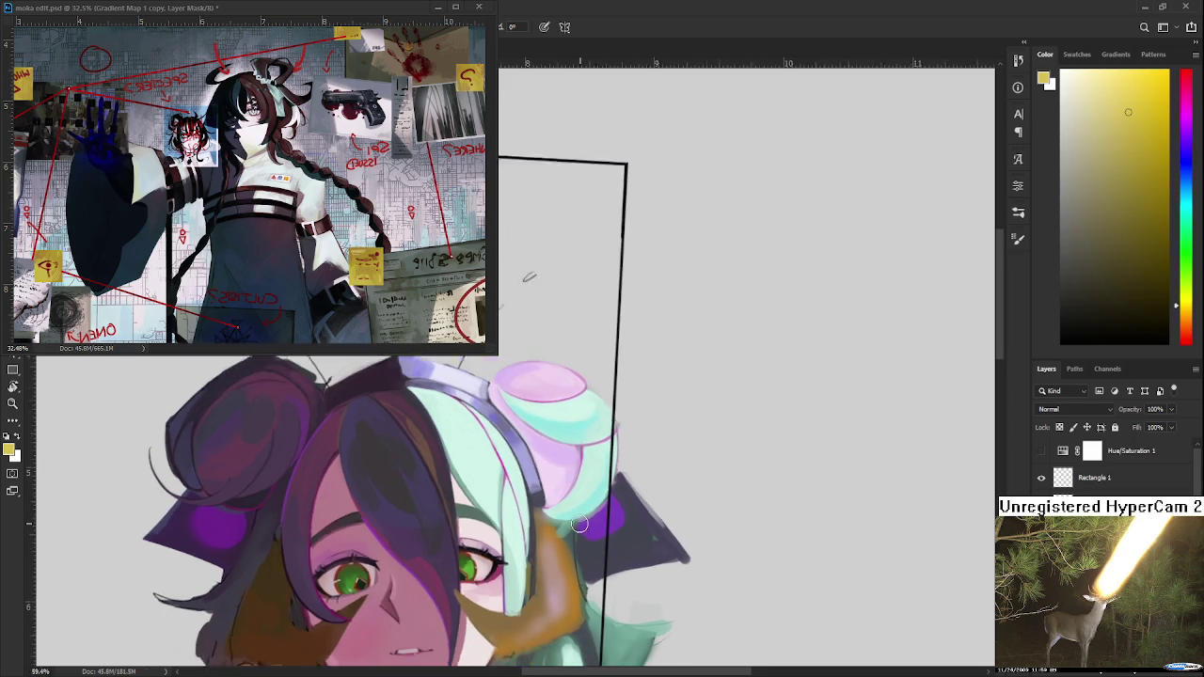
scroll(579, 523, "up", 1)
scroll(569, 541, "up", 1)
scroll(555, 565, "up", 2)
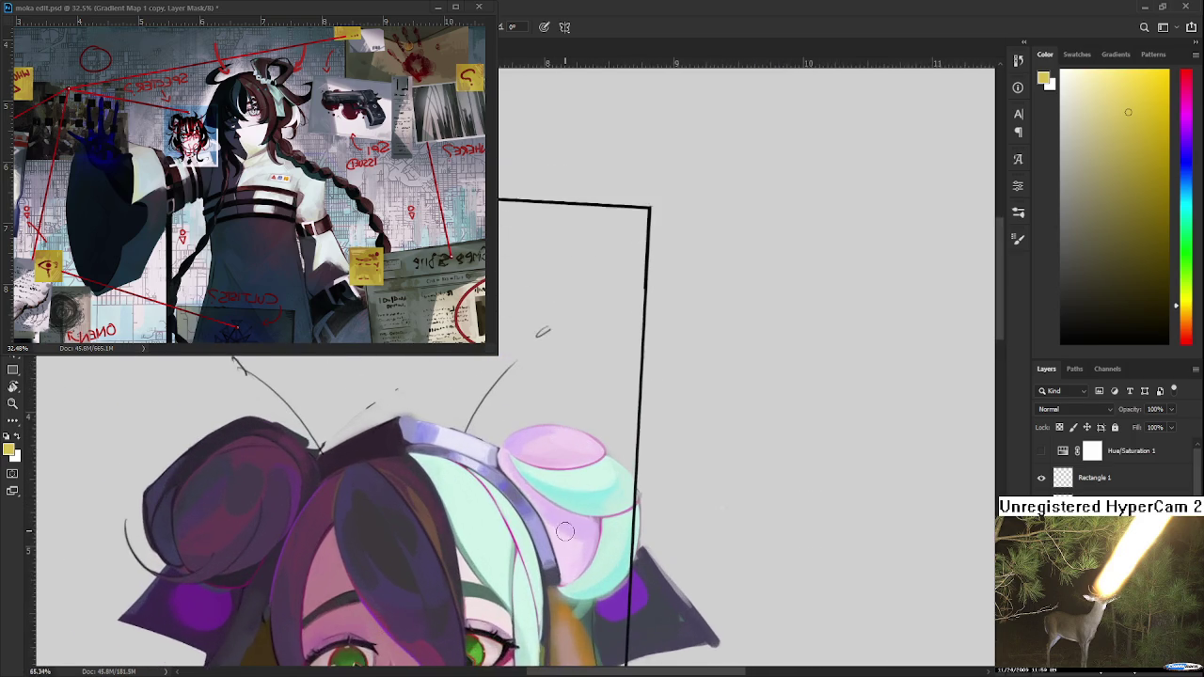
scroll(538, 600, "up", 1)
left_click_drag(536, 600, 529, 497)
scroll(529, 494, "down", 1)
scroll(529, 494, "up", 1)
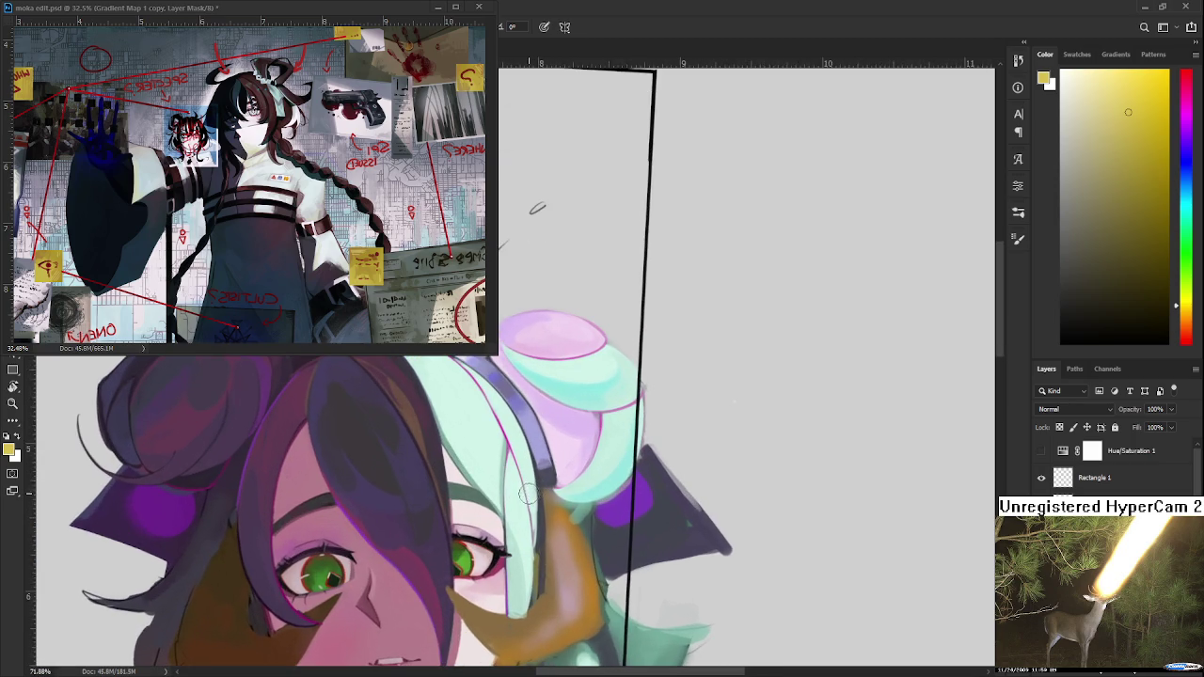
left_click_drag(522, 229, 489, 299)
left_click(446, 464, "alt")
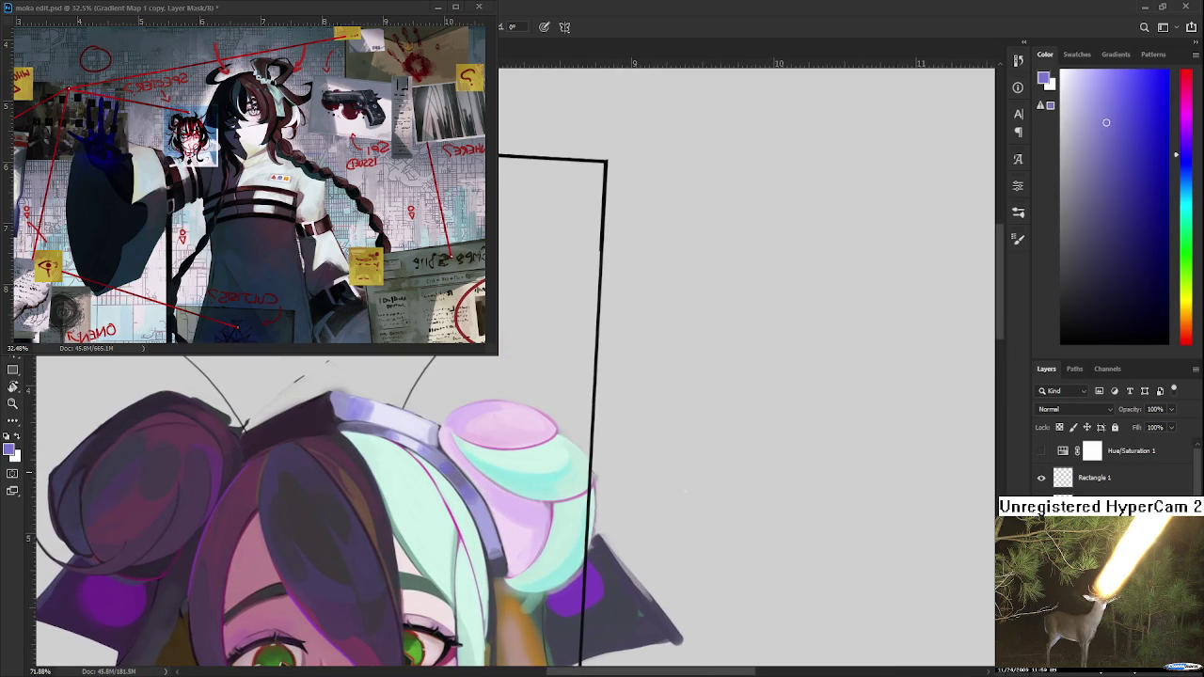
left_click_drag(488, 564, 499, 553)
left_click(497, 541, "alt")
left_click(498, 538, "alt")
left_click(496, 538, "alt")
Sample pink-lavender and brighter pink tones from the ear cup.
left_click_drag(487, 476, 500, 449)
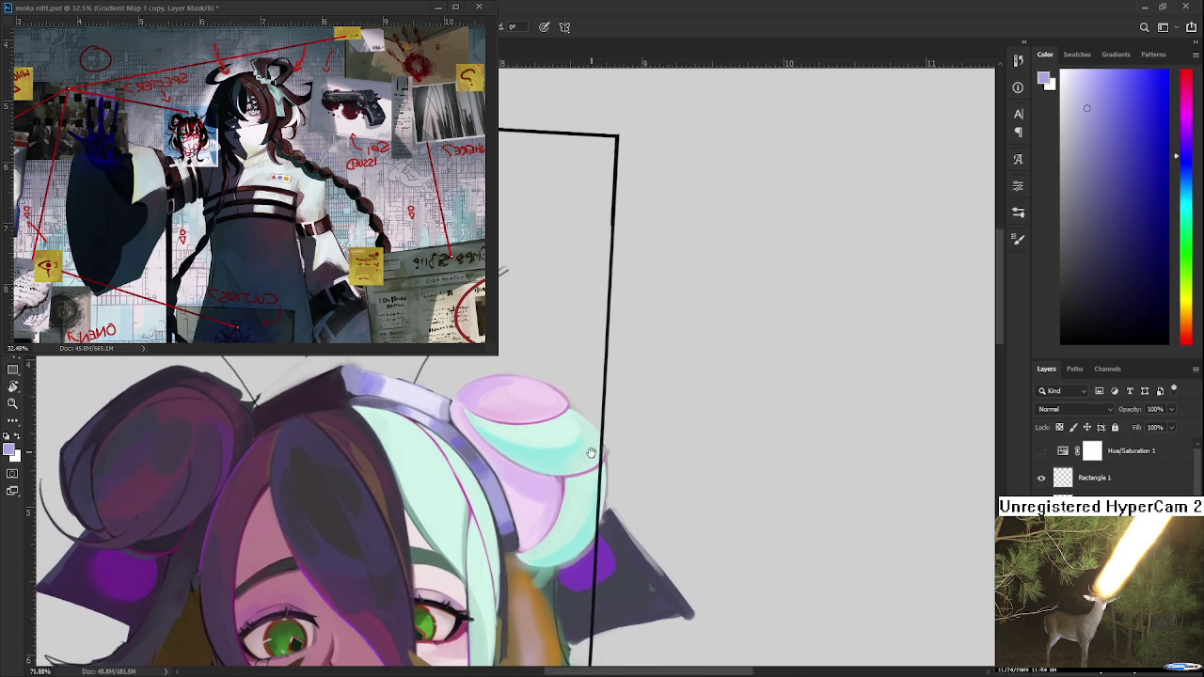
left_click(496, 446, "alt")
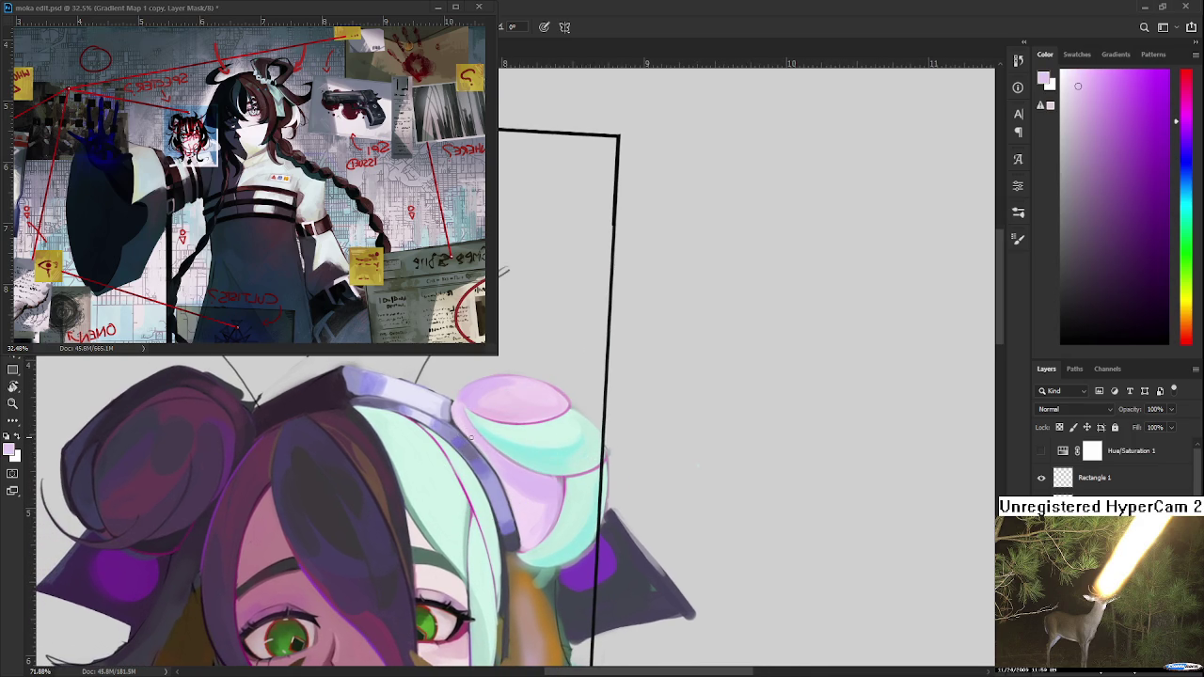
left_click(519, 493, "alt")
left_click(507, 463, "alt")
left_click(517, 479, "alt")
left_click(568, 478, "alt")
Rotate the canvas about 55° clockwise and sample pink and mint from the ear cup.
key("r")
left_click_drag(569, 478, 432, 478)
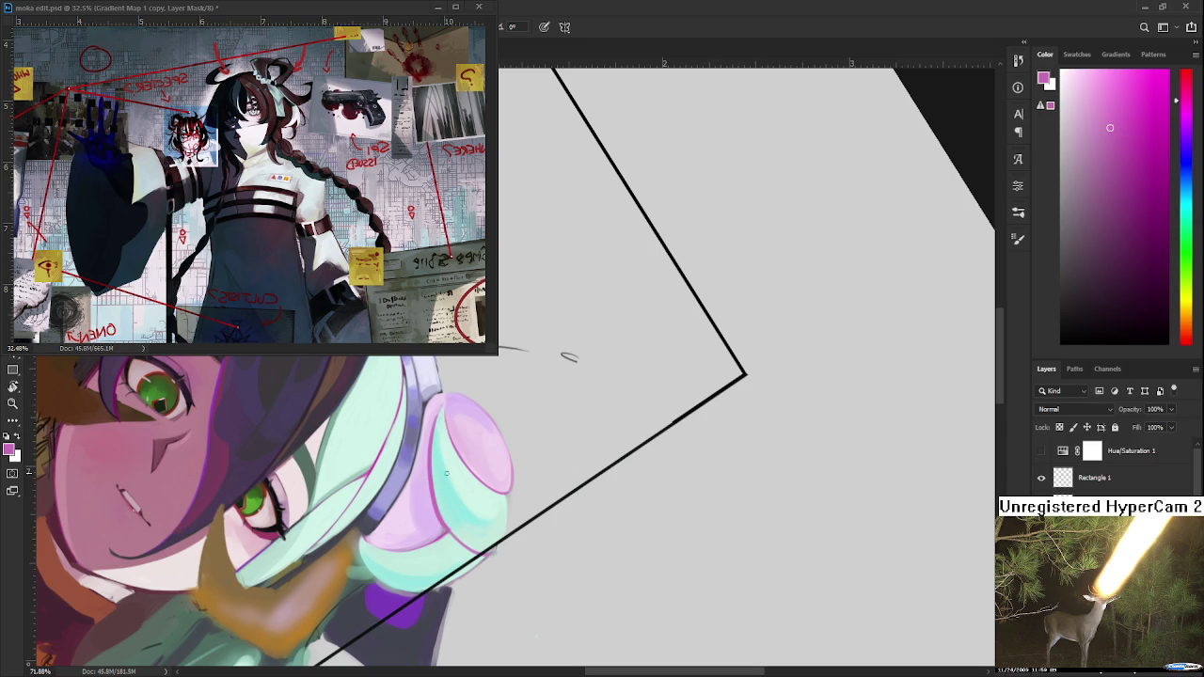
left_click(439, 425, "alt")
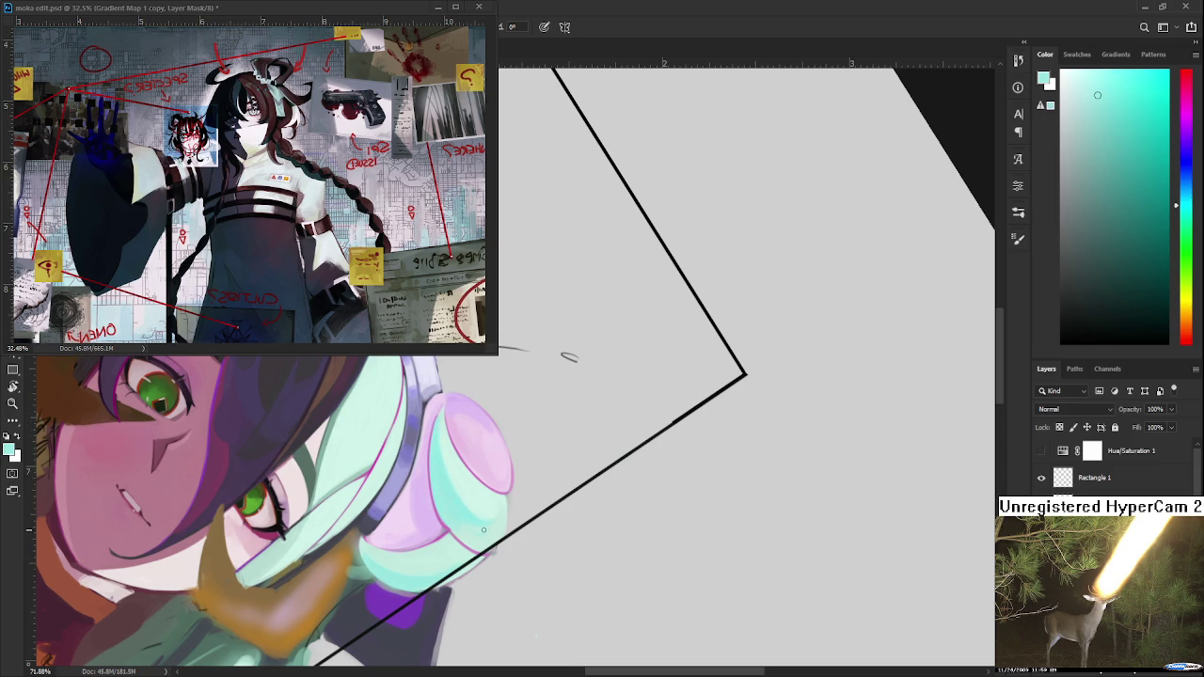
left_click_drag(484, 529, 516, 570)
left_click(470, 456, "alt")
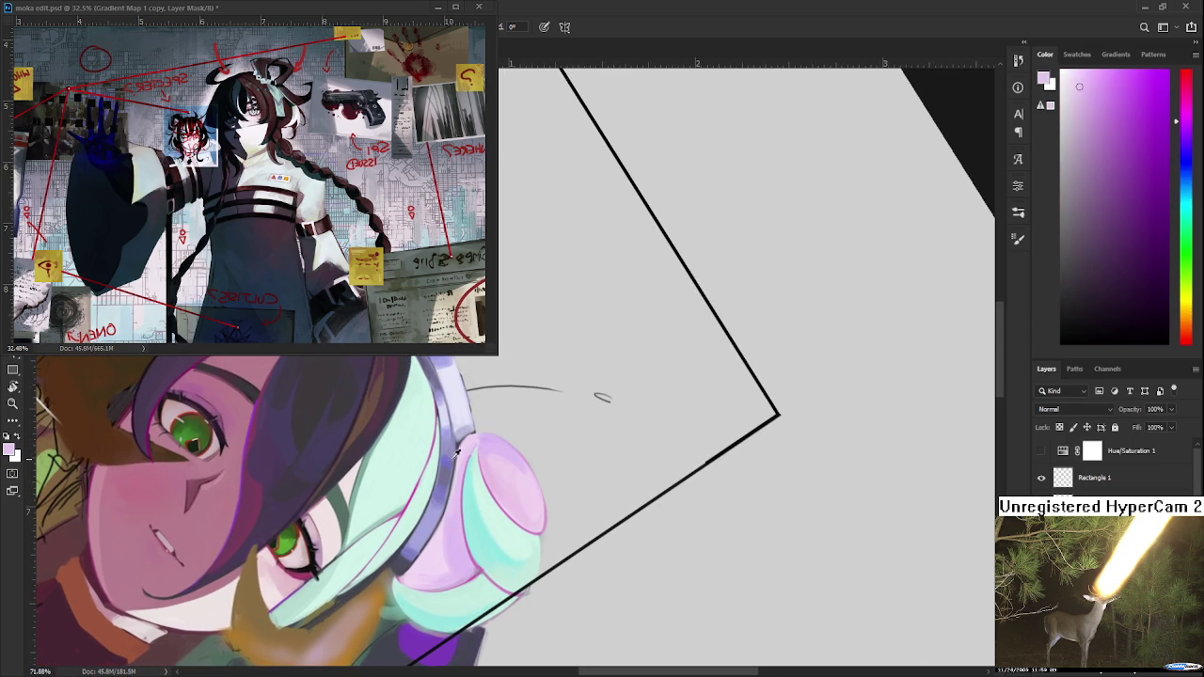
left_click(463, 442, "alt")
left_click(475, 466, "alt")
left_click(477, 477, "alt")
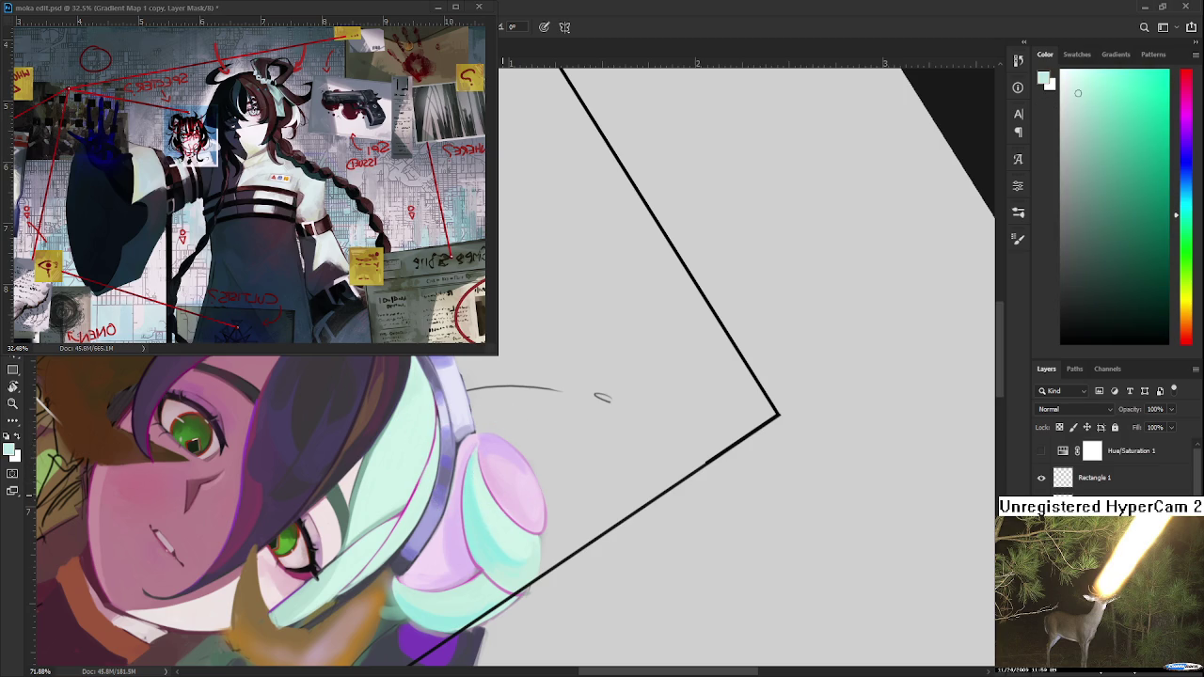
left_click_drag(477, 477, 473, 551)
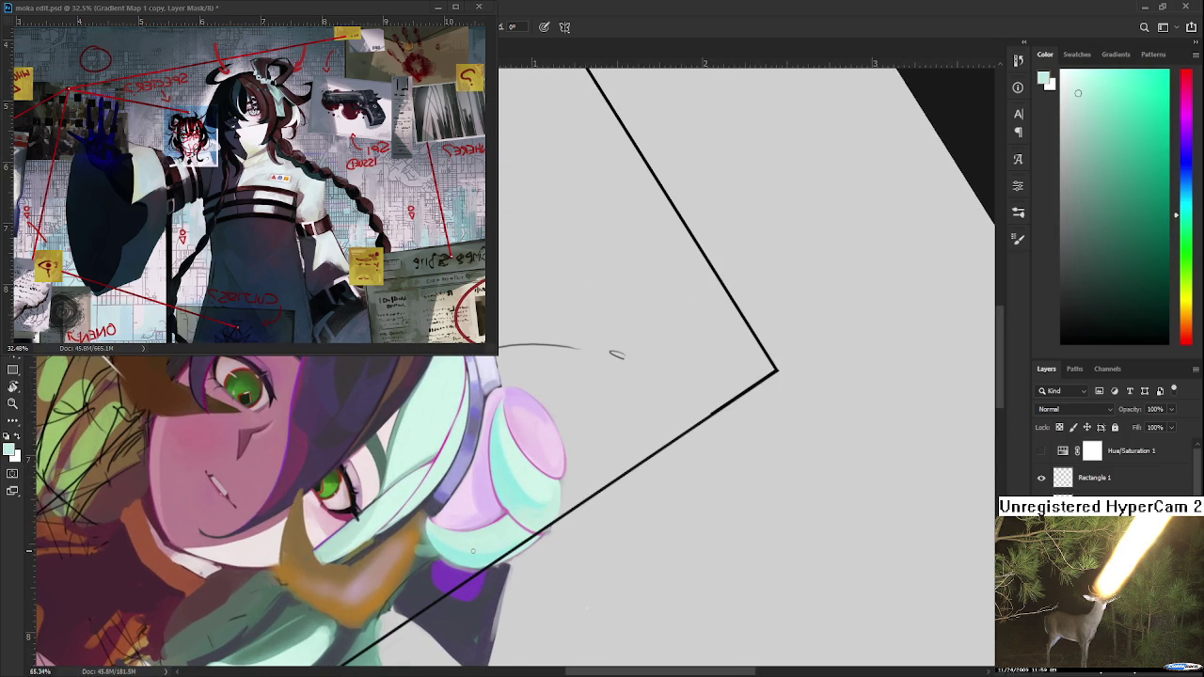
left_click_drag(473, 551, 499, 521)
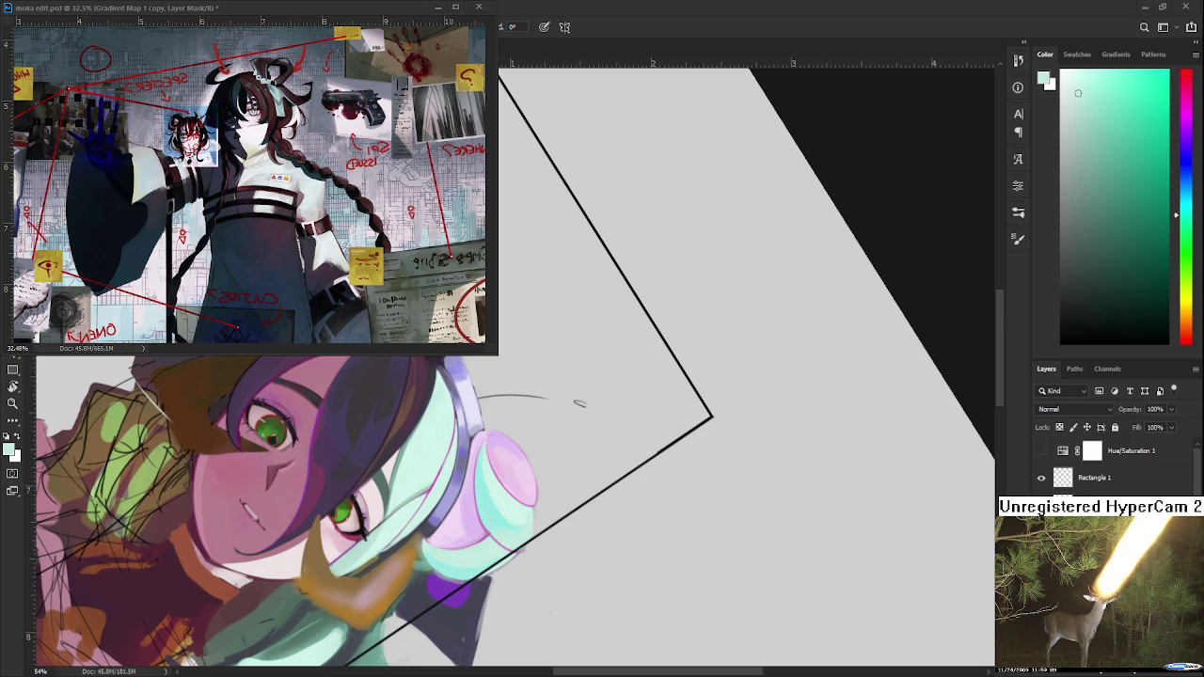
Sample and fine-tune the pink from the headphone.
scroll(621, 459, "up", 3)
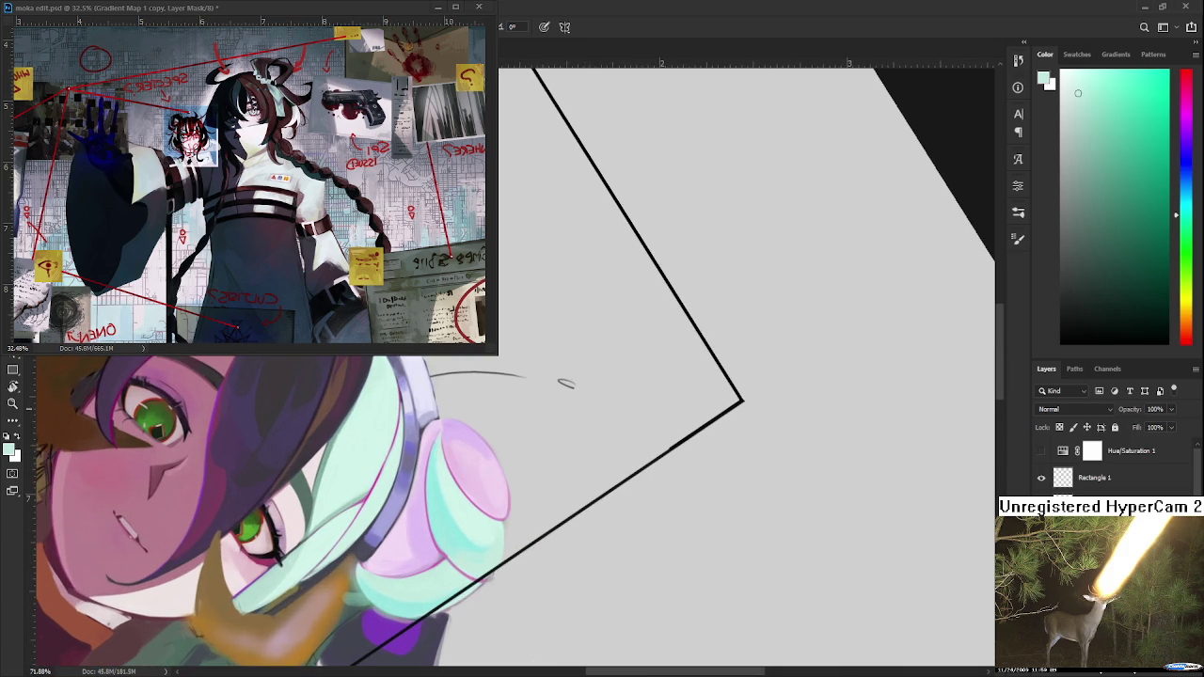
left_click(455, 438, "alt")
left_click(448, 428, "alt")
left_click(438, 433, "alt")
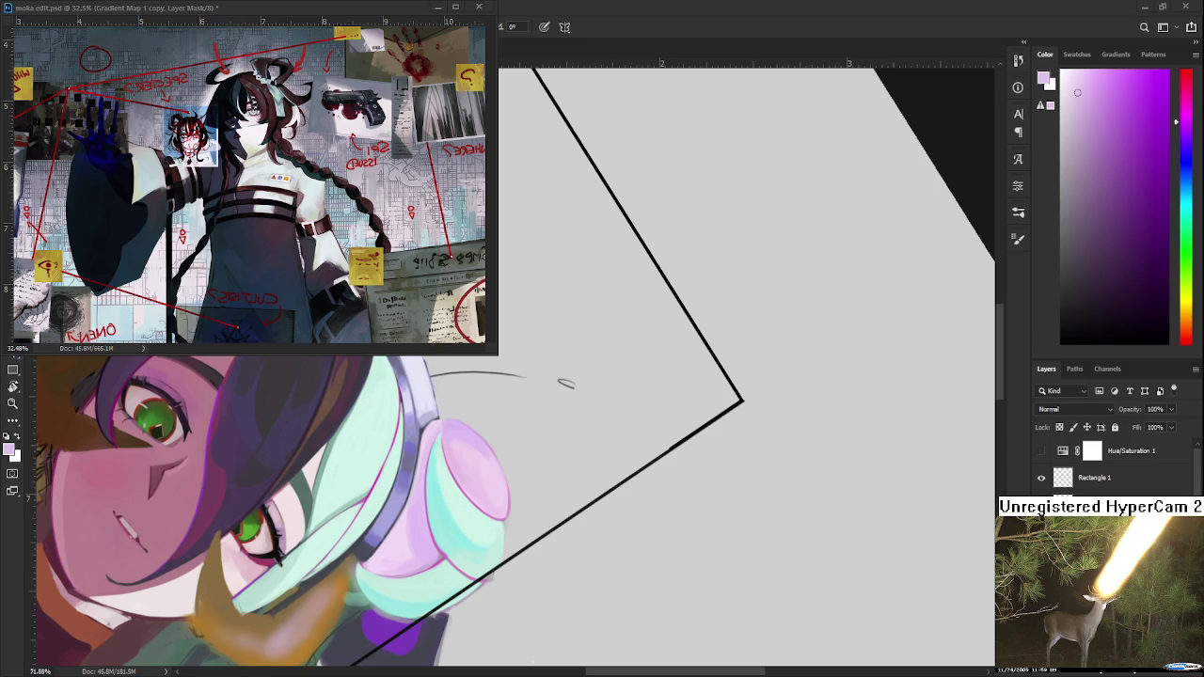
Sample headband lavender and a near-white highlight colour for the headband.
left_click_drag(417, 438, 430, 465)
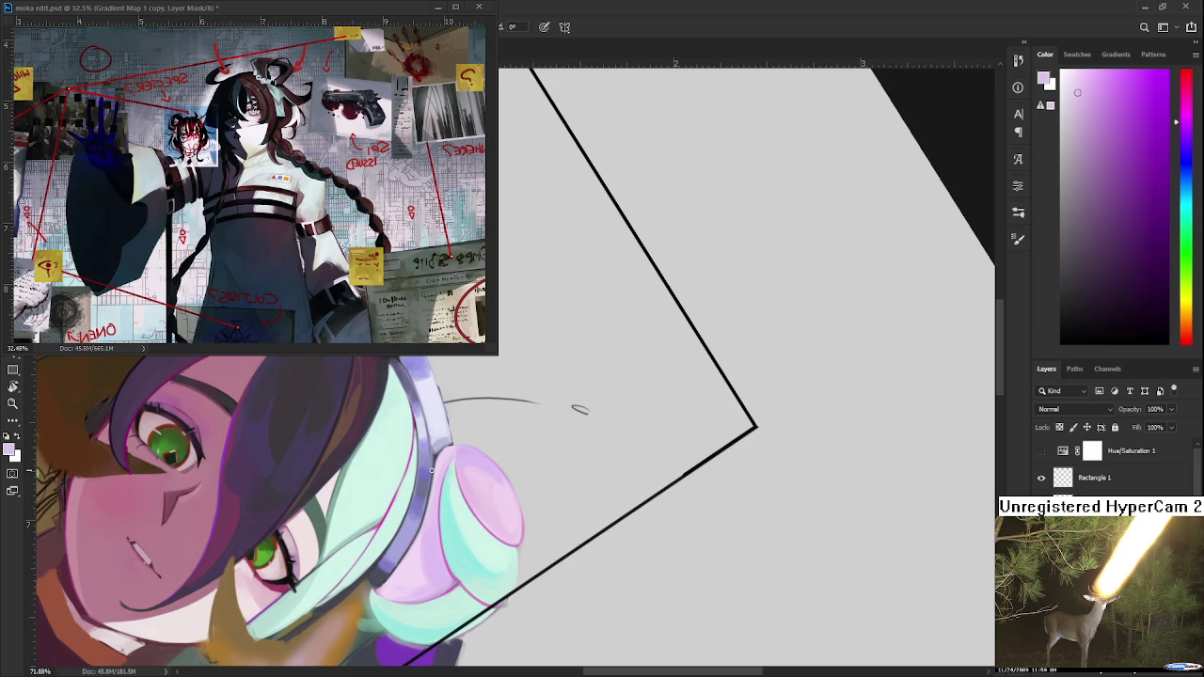
left_click(429, 460, "alt")
left_click(429, 461, "alt")
left_click(428, 462, "alt")
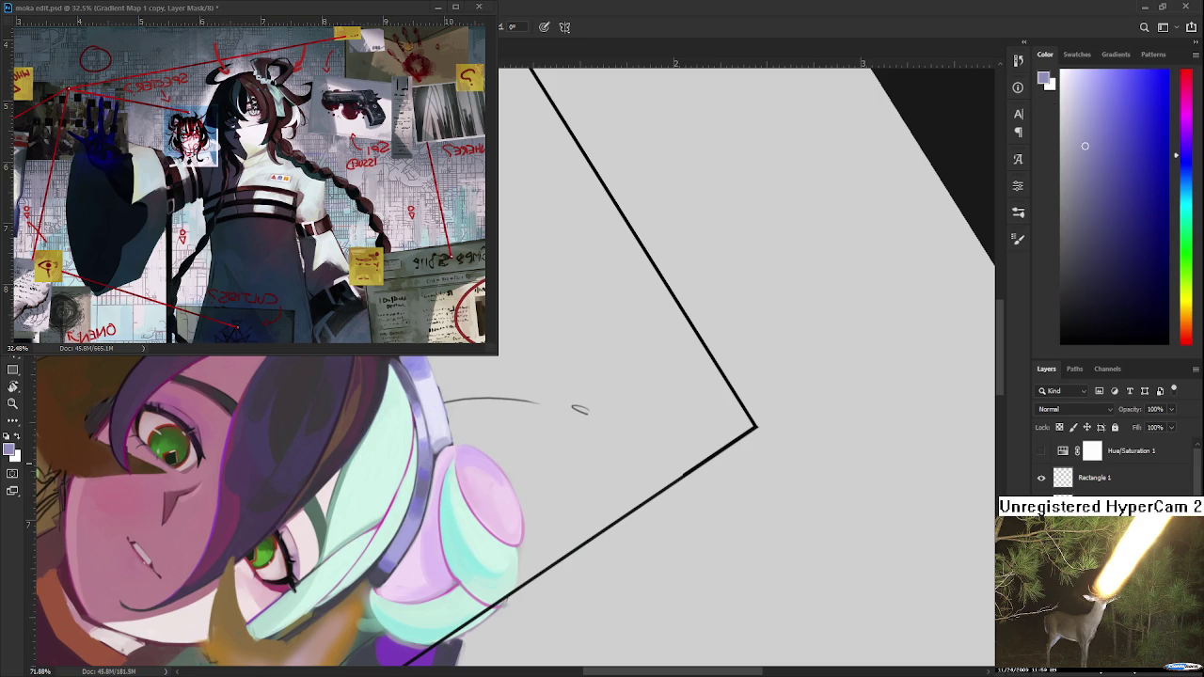
left_click_drag(439, 448, 470, 545)
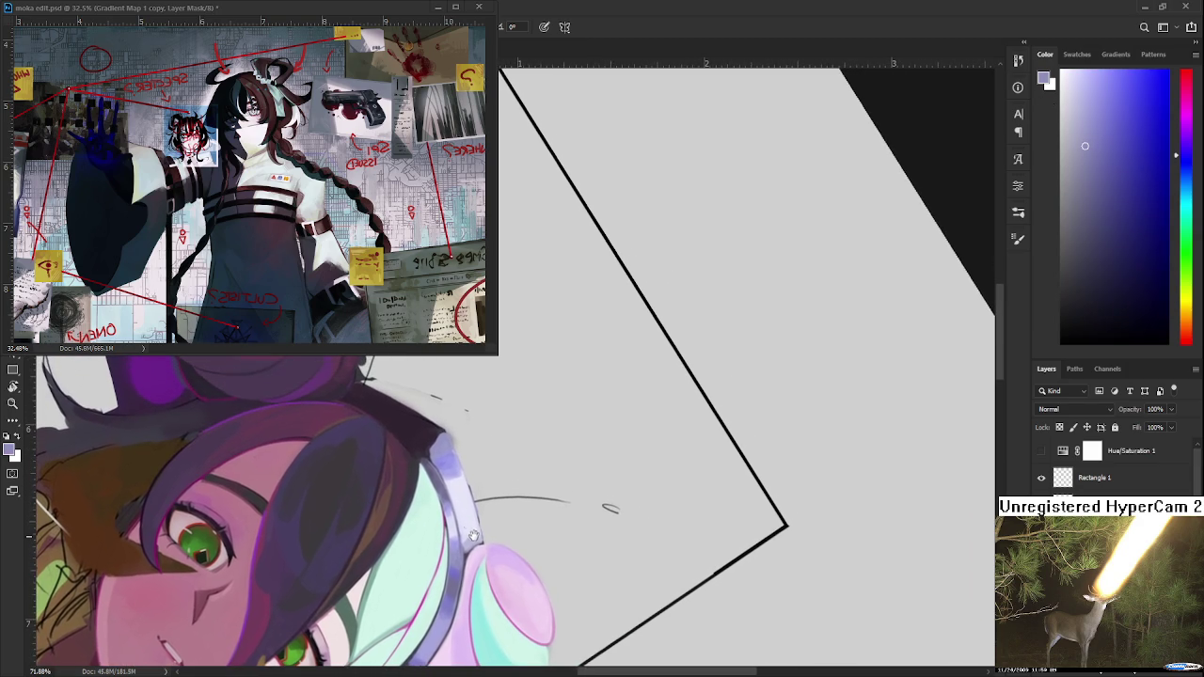
left_click(447, 479, "alt")
left_click(448, 478, "alt")
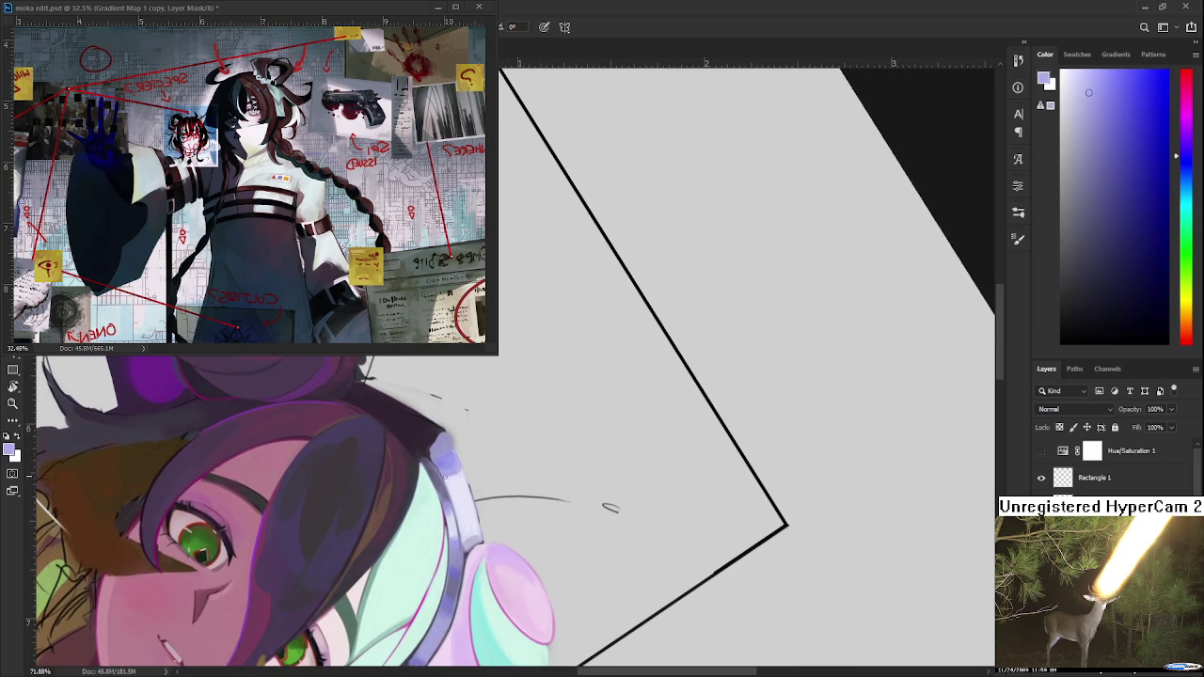
key("e")
Zoom out over the ear cup and sample its pink-purple.
scroll(475, 434, "down", 1)
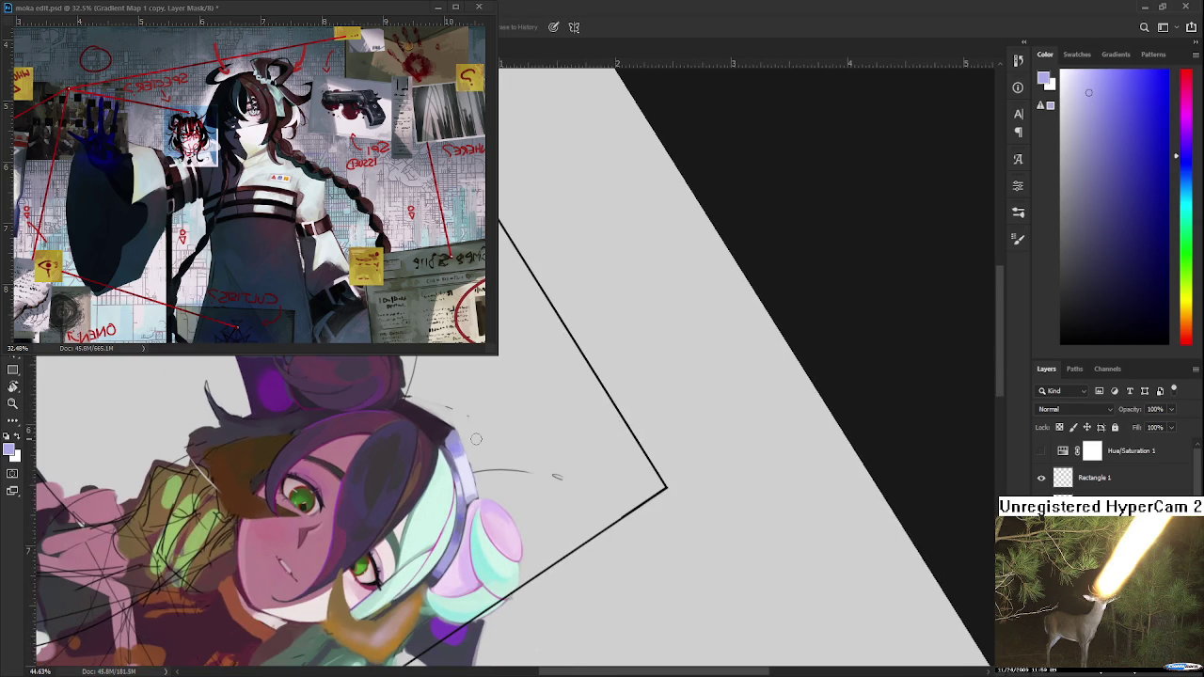
scroll(477, 443, "down", 1)
scroll(508, 487, "down", 1)
scroll(455, 542, "up", 2)
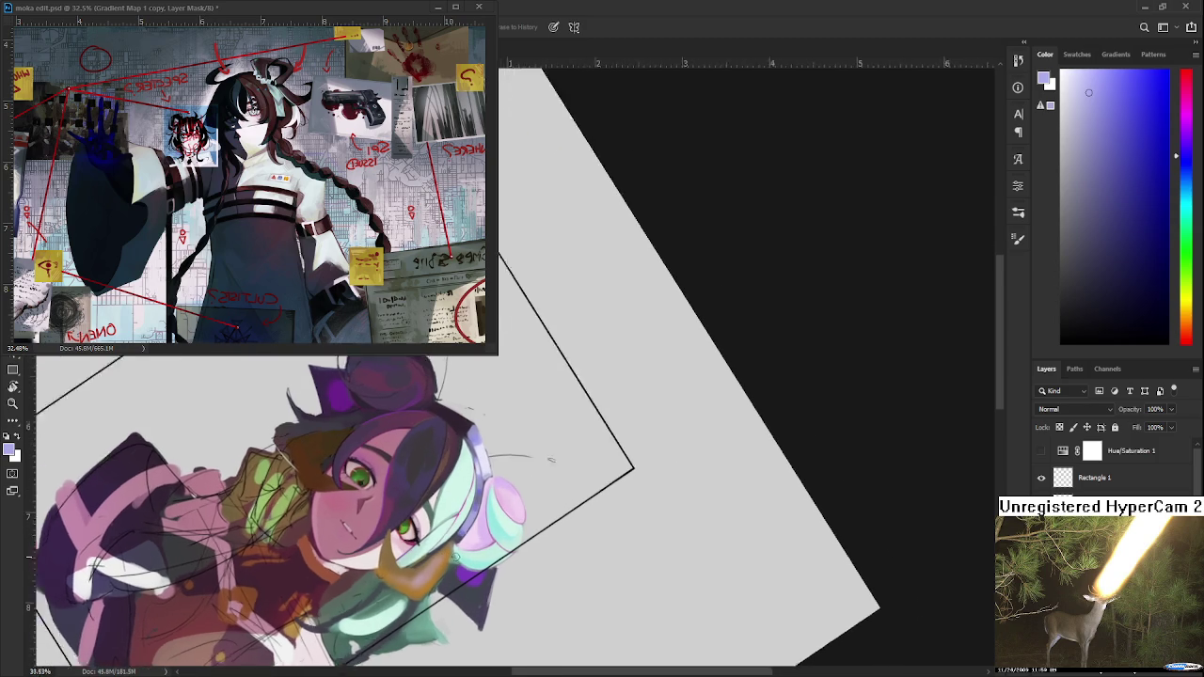
scroll(460, 557, "up", 2)
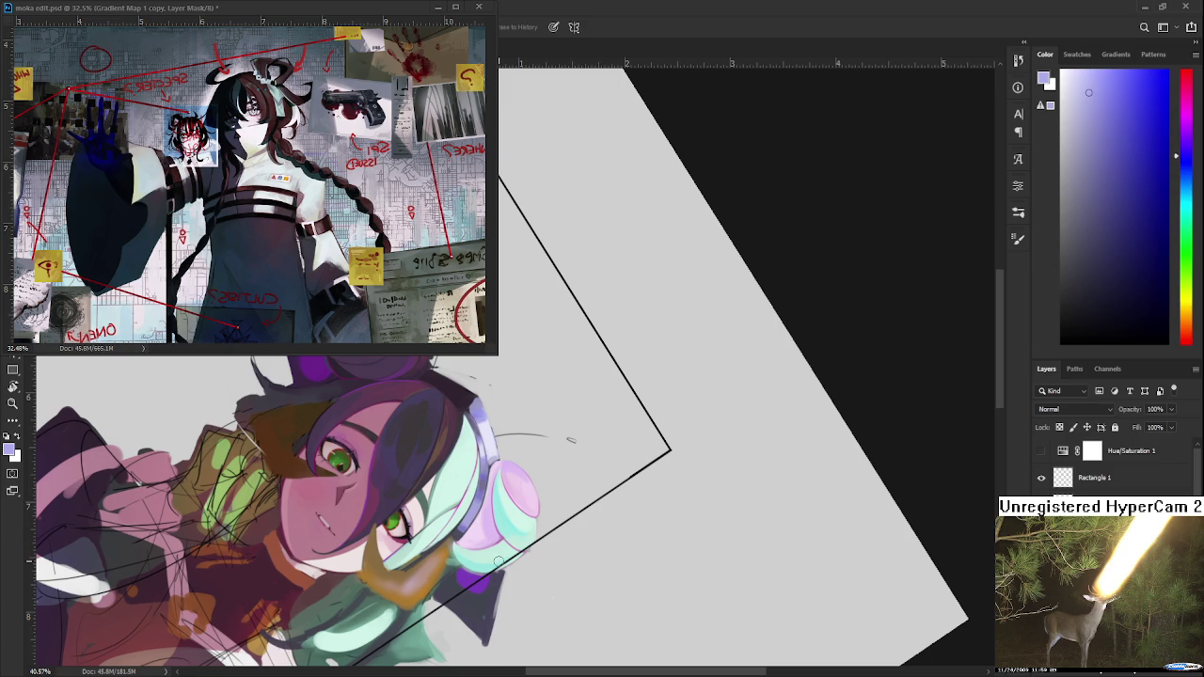
left_click(487, 519, "alt")
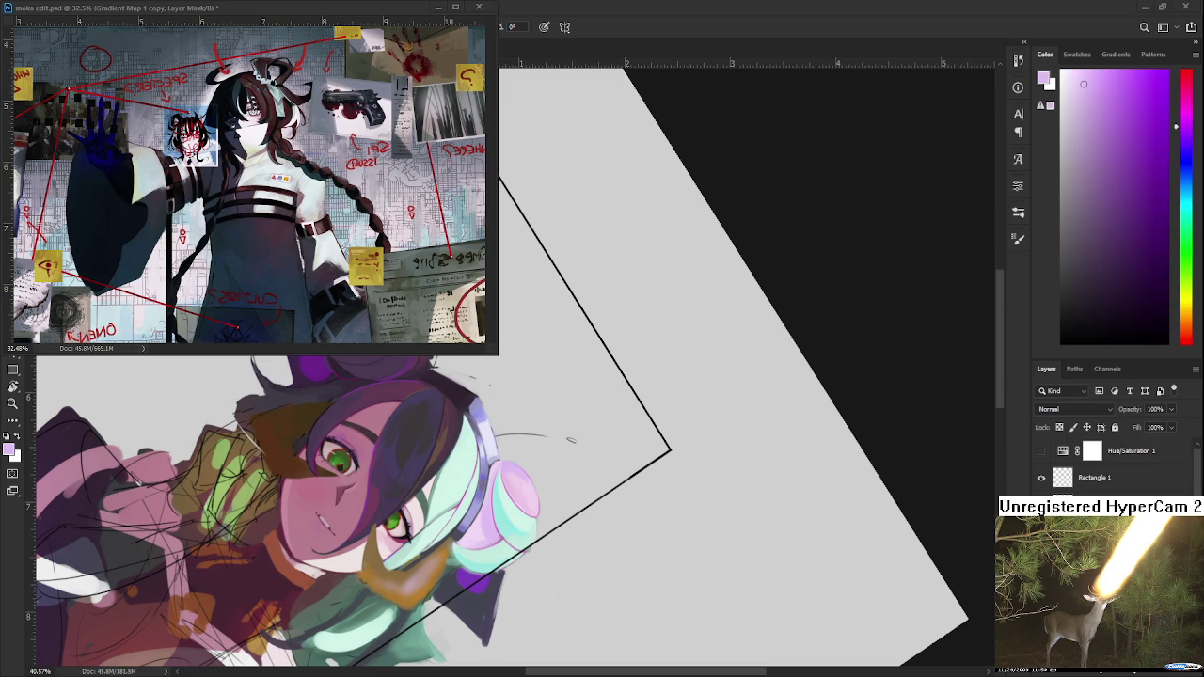
Tilt the canvas to a painting angle and rotate toward the headphones.
left_click_drag(550, 522, 563, 522)
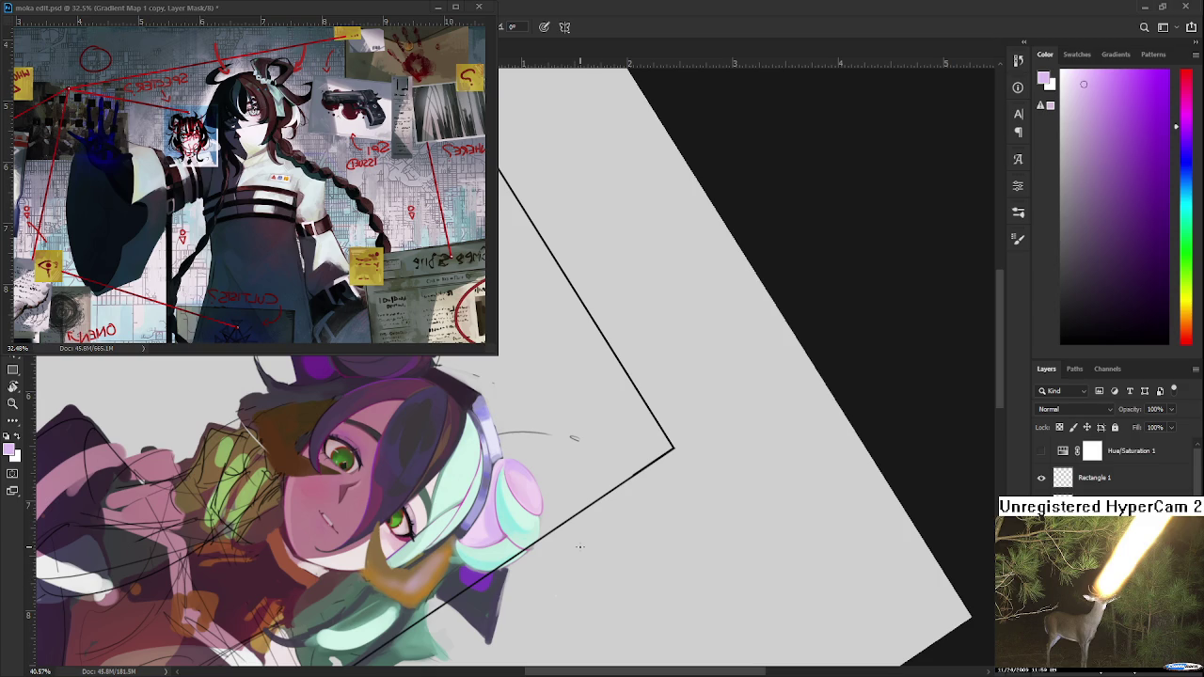
left_click_drag(580, 545, 509, 538)
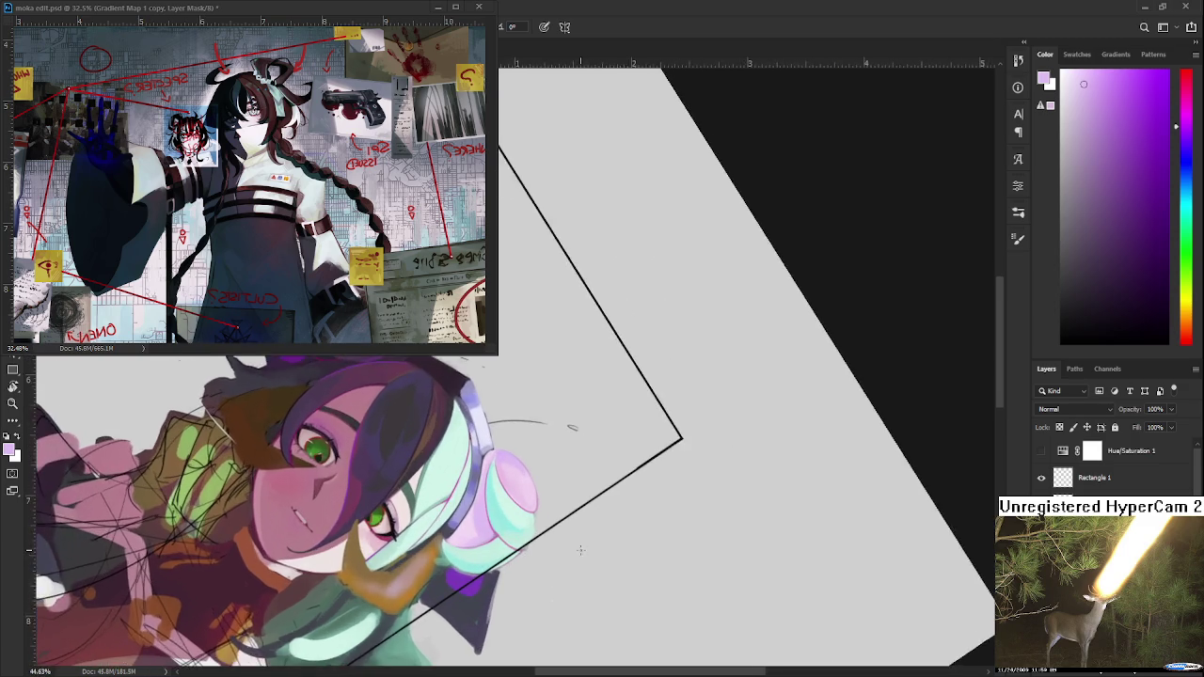
Eyedrop cyan, pink and a lighter mint from the headphone cup.
left_click(471, 508, "alt")
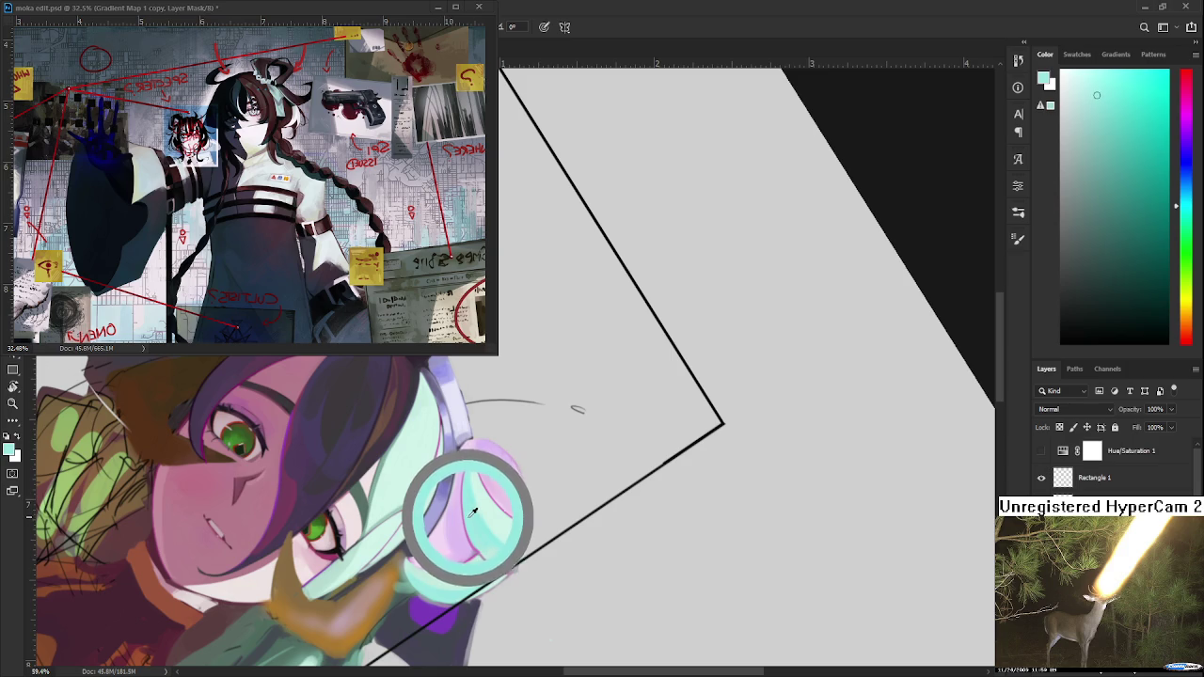
left_click_drag(470, 508, 466, 535)
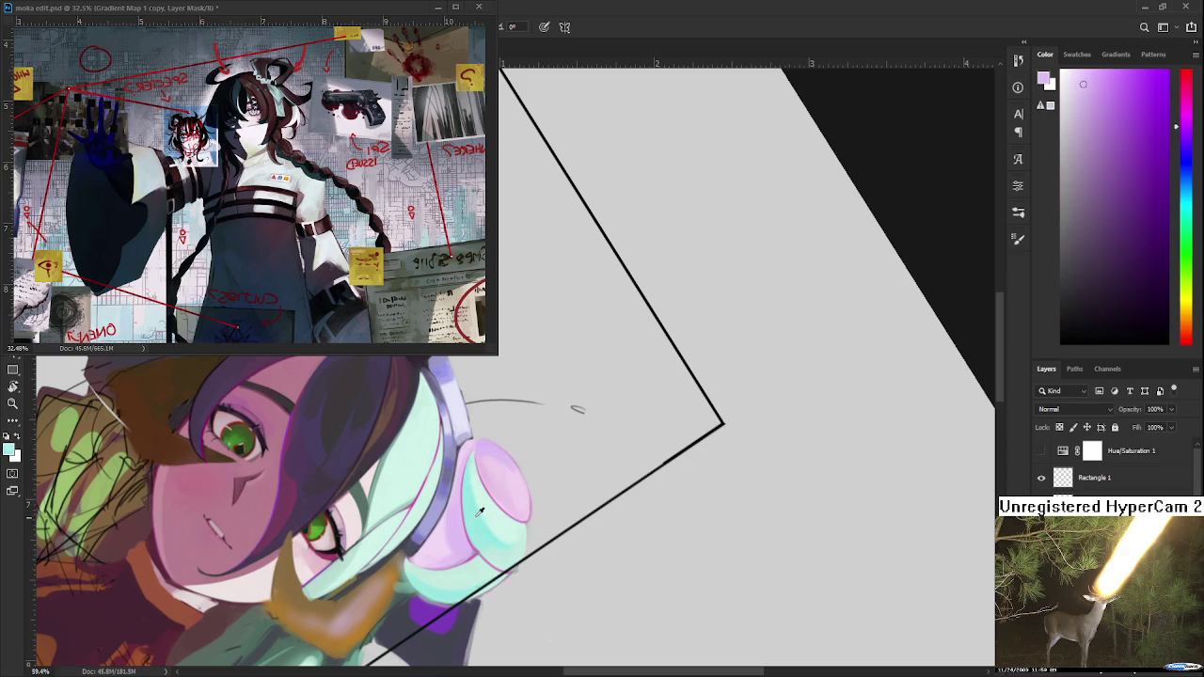
left_click(484, 509, "alt")
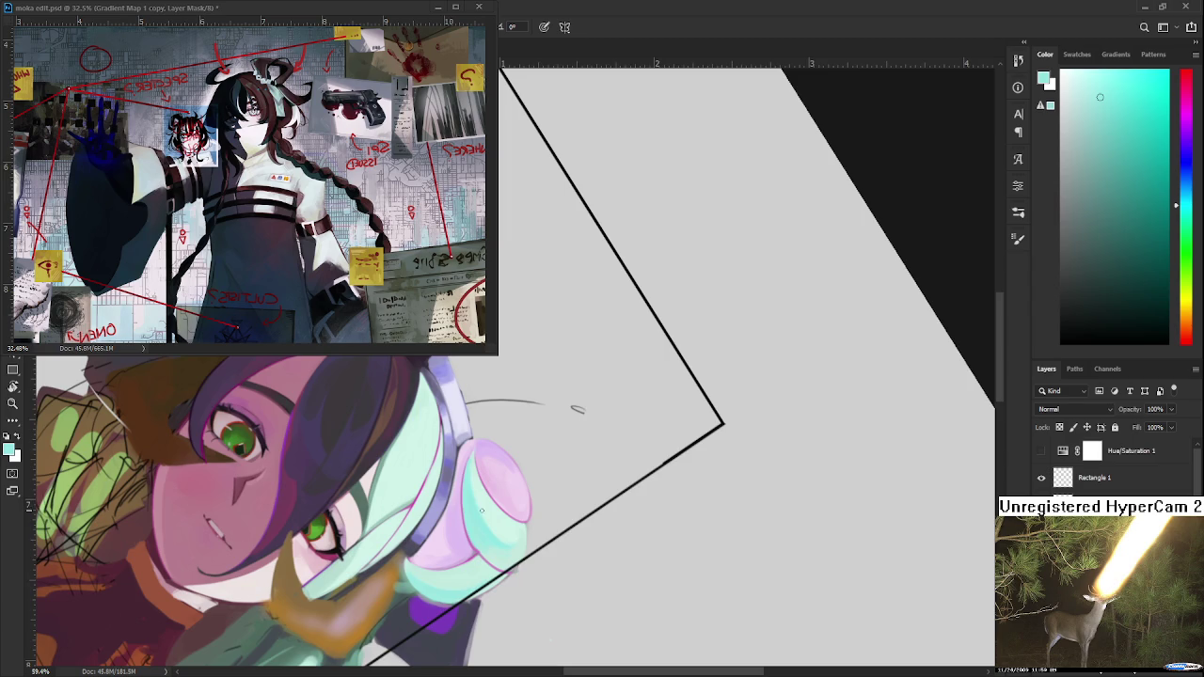
left_click_drag(468, 511, 477, 585)
left_click(435, 621, "alt")
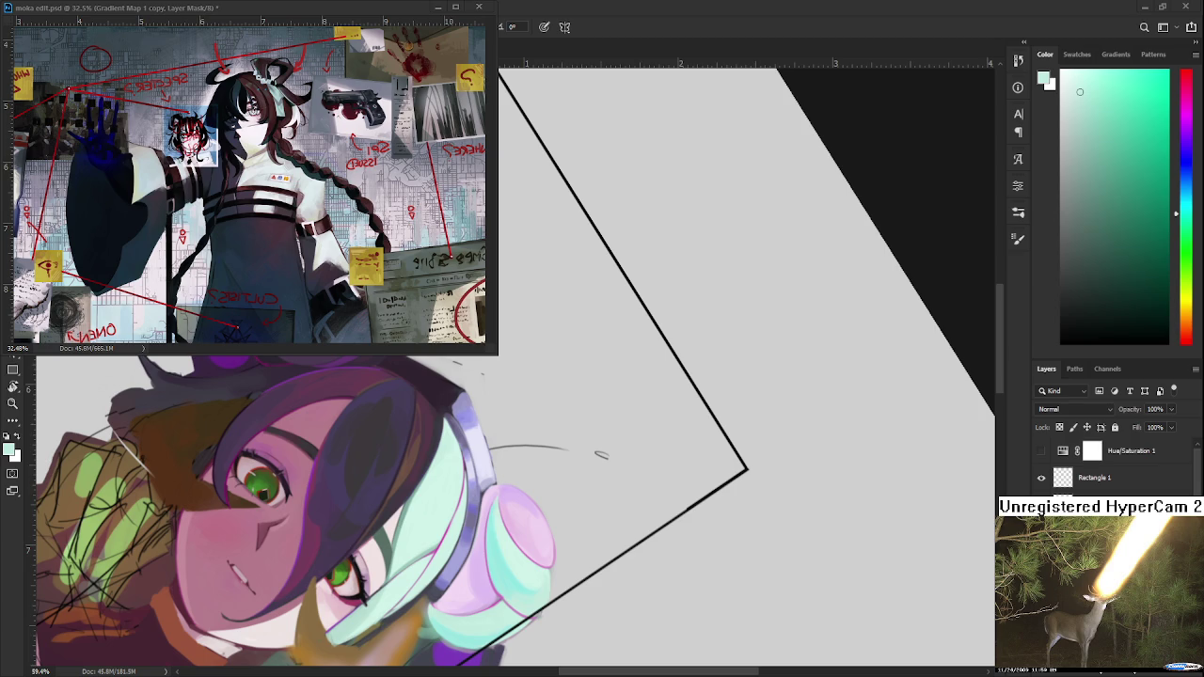
Sample pink-purple, blue-violet and near-white colours for the headband strokes.
left_click(482, 541, "alt")
left_click(480, 546, "alt")
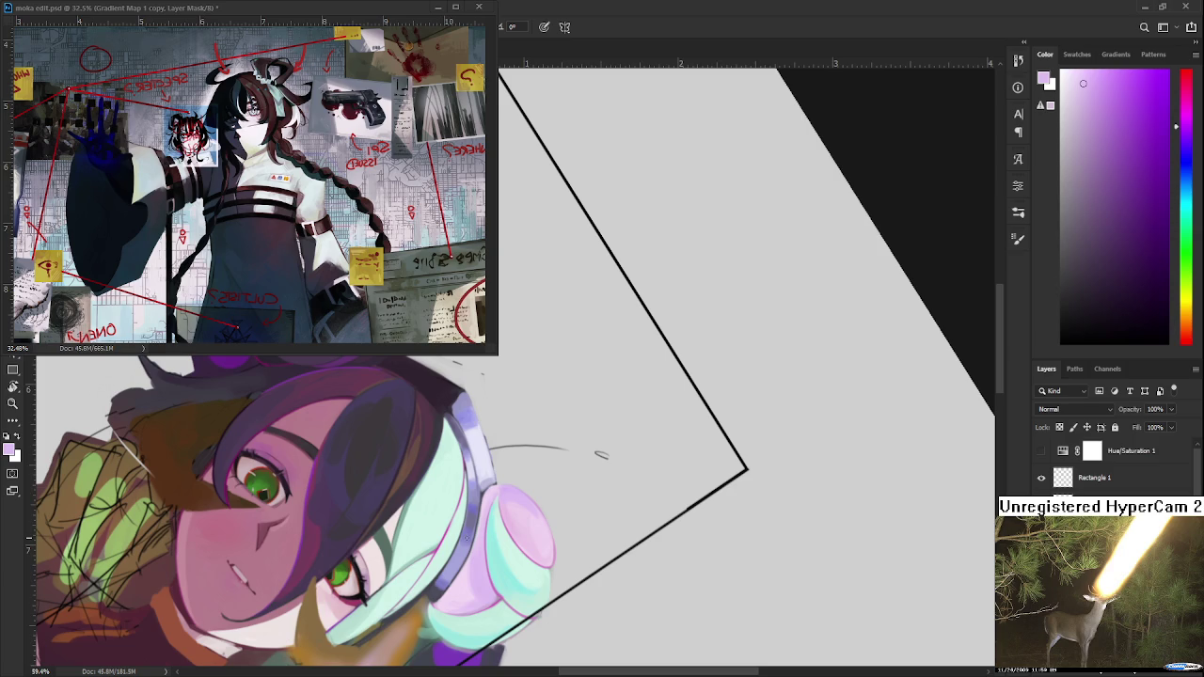
left_click(483, 527, "alt")
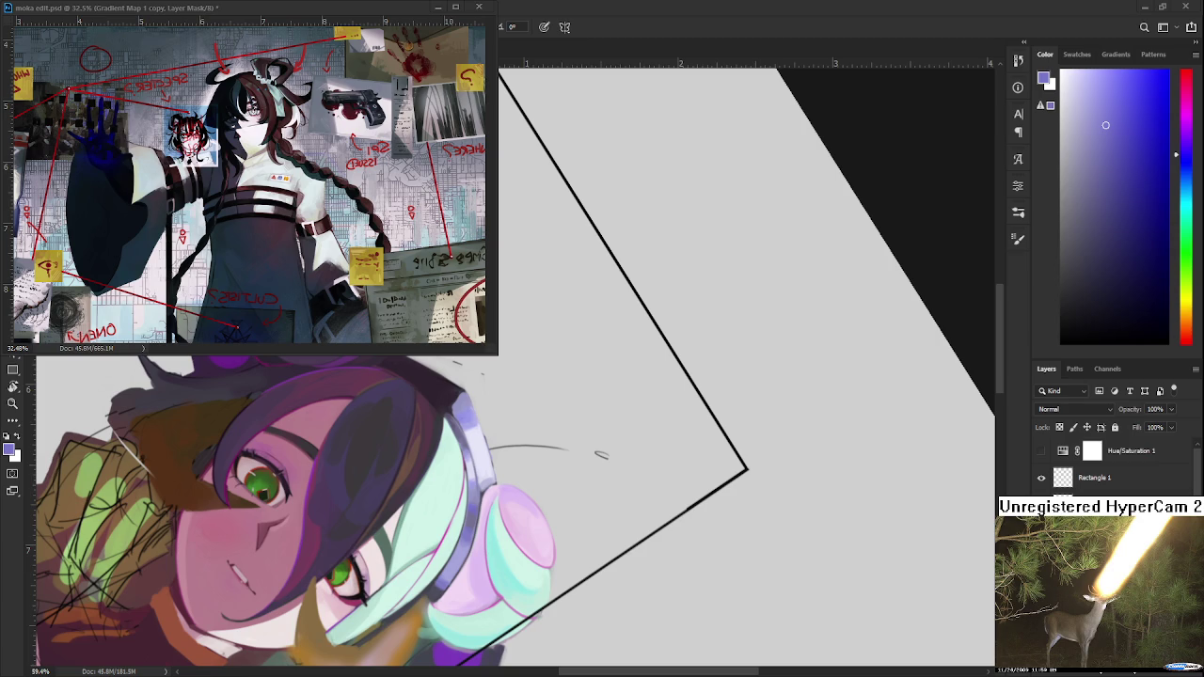
left_click(477, 435, "alt")
Sample a range of light purple shades from the headband.
left_click_drag(497, 512, 557, 469)
left_click(521, 511, "alt")
left_click(511, 525, "alt")
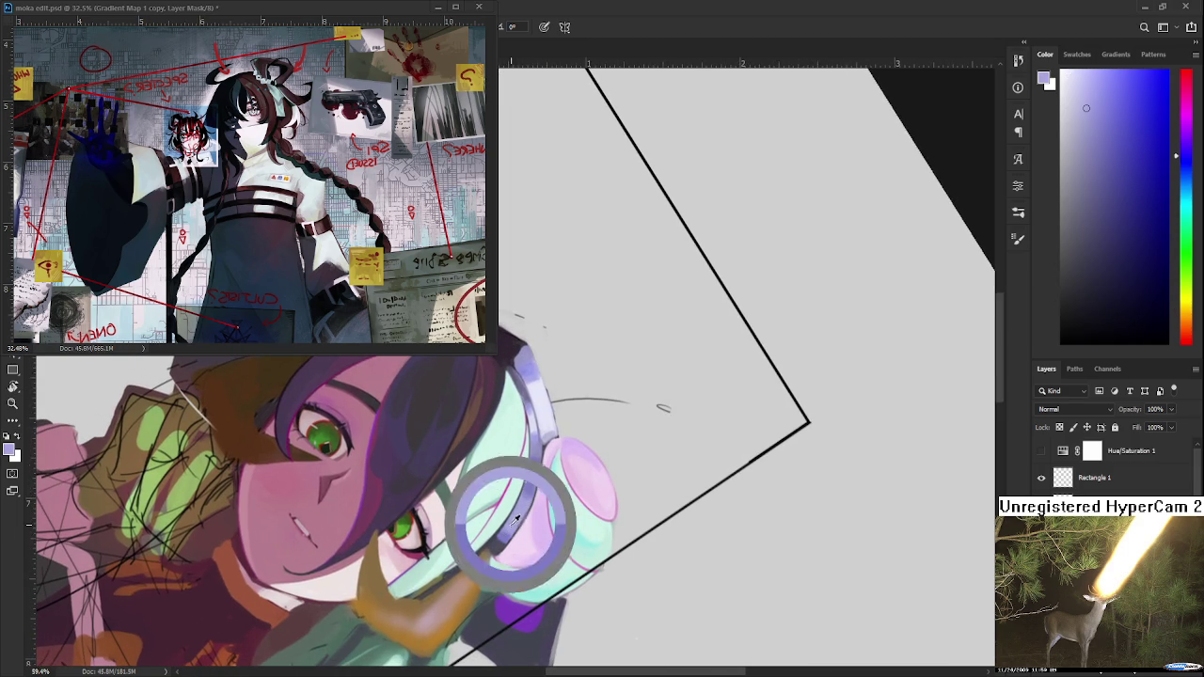
left_click(505, 536, "alt")
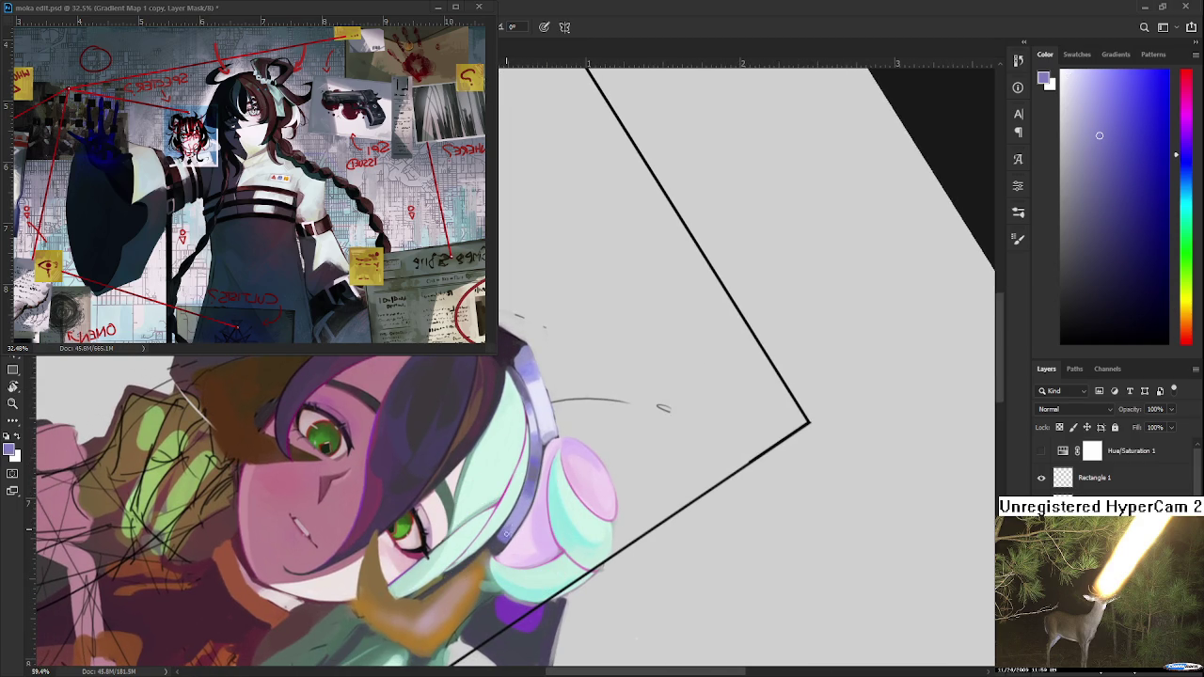
left_click(521, 522, "alt")
left_click(518, 518, "alt")
left_click(509, 529, "alt")
left_click(509, 522, "alt")
left_click(508, 534, "alt")
left_click(523, 523, "alt")
Rotate and zoom toward the headphones and sample their mint green.
left_click_drag(508, 521, 603, 438)
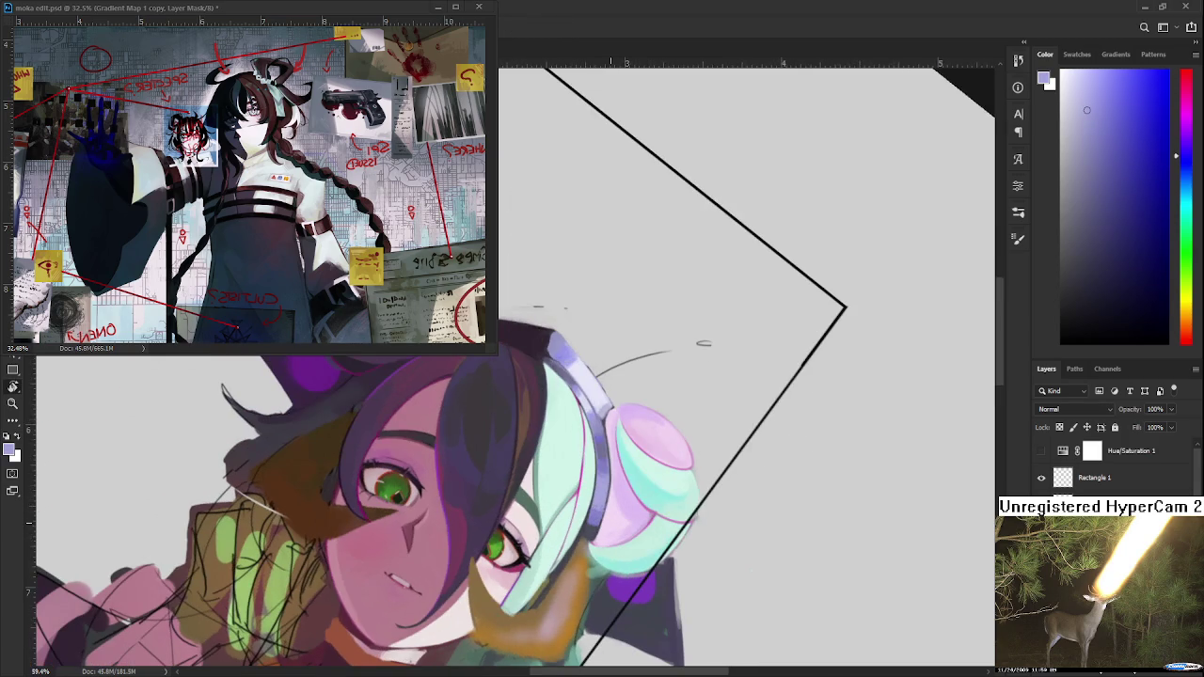
scroll(602, 438, "up", 1)
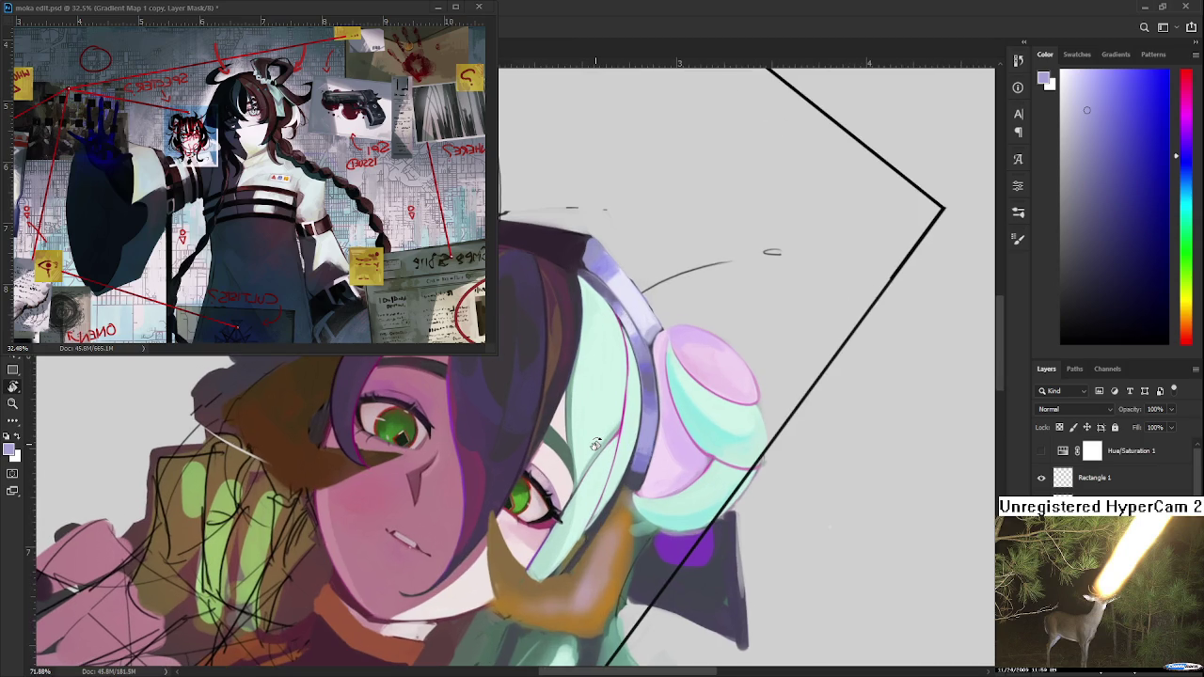
left_click_drag(675, 475, 647, 514)
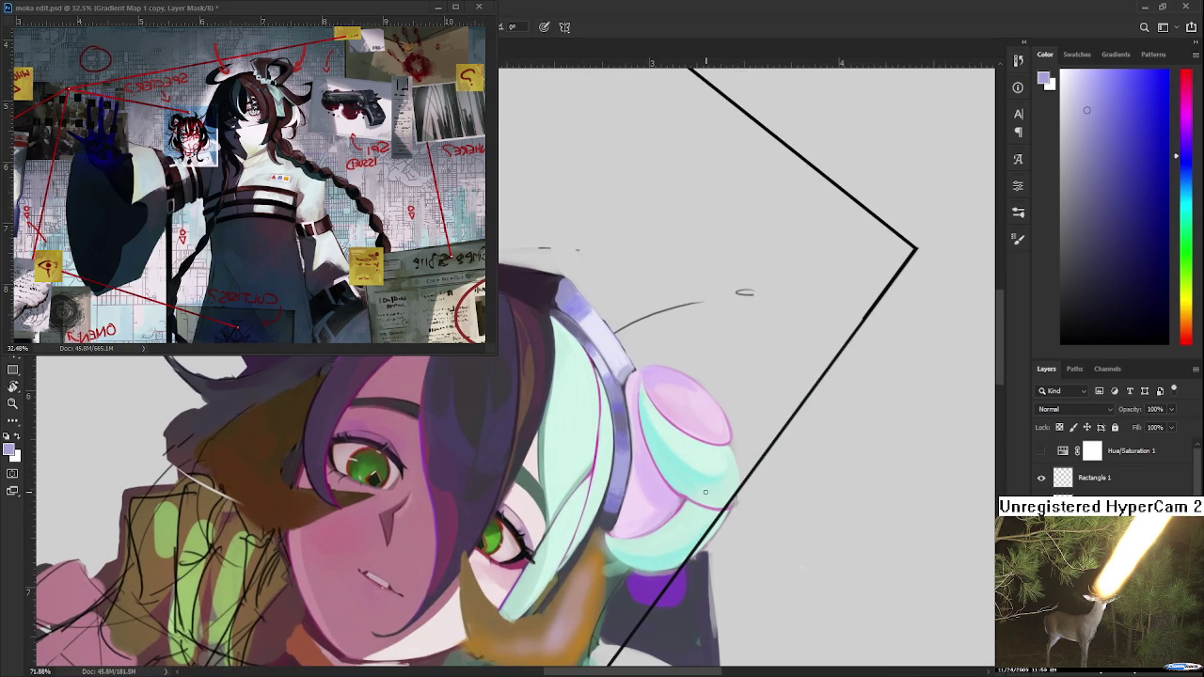
left_click(700, 489, "alt")
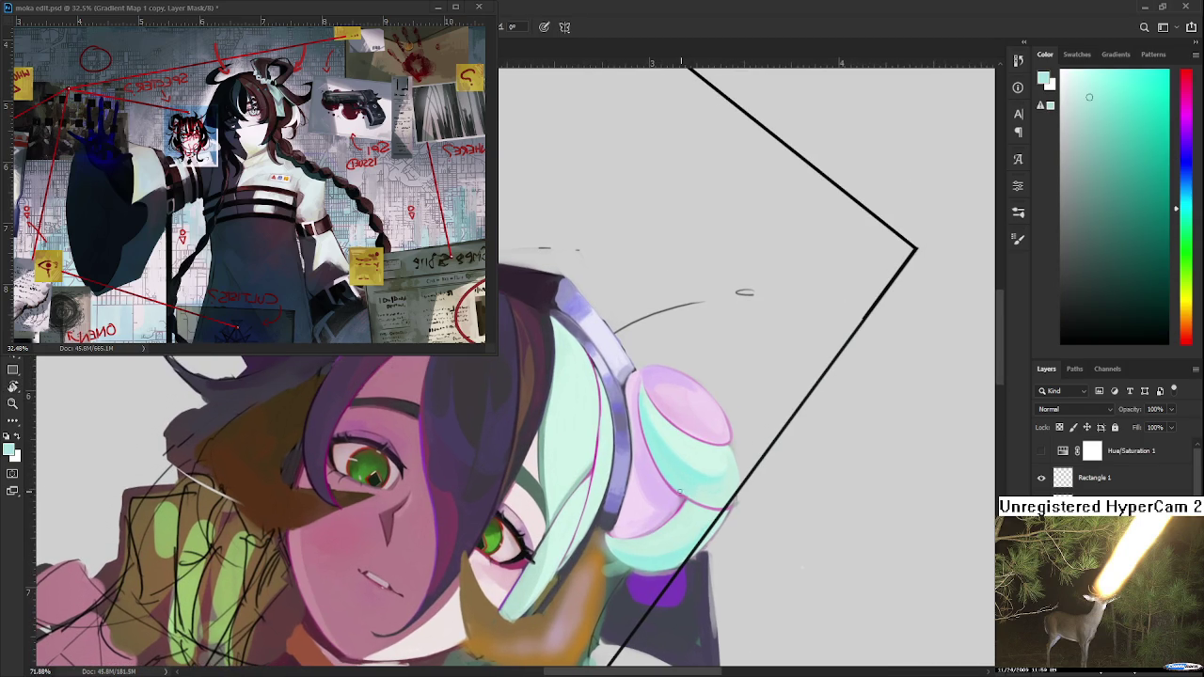
Rotate the canvas and sample dark and light mint greens from the hair under the headphone band.
left_click_drag(690, 499, 526, 549)
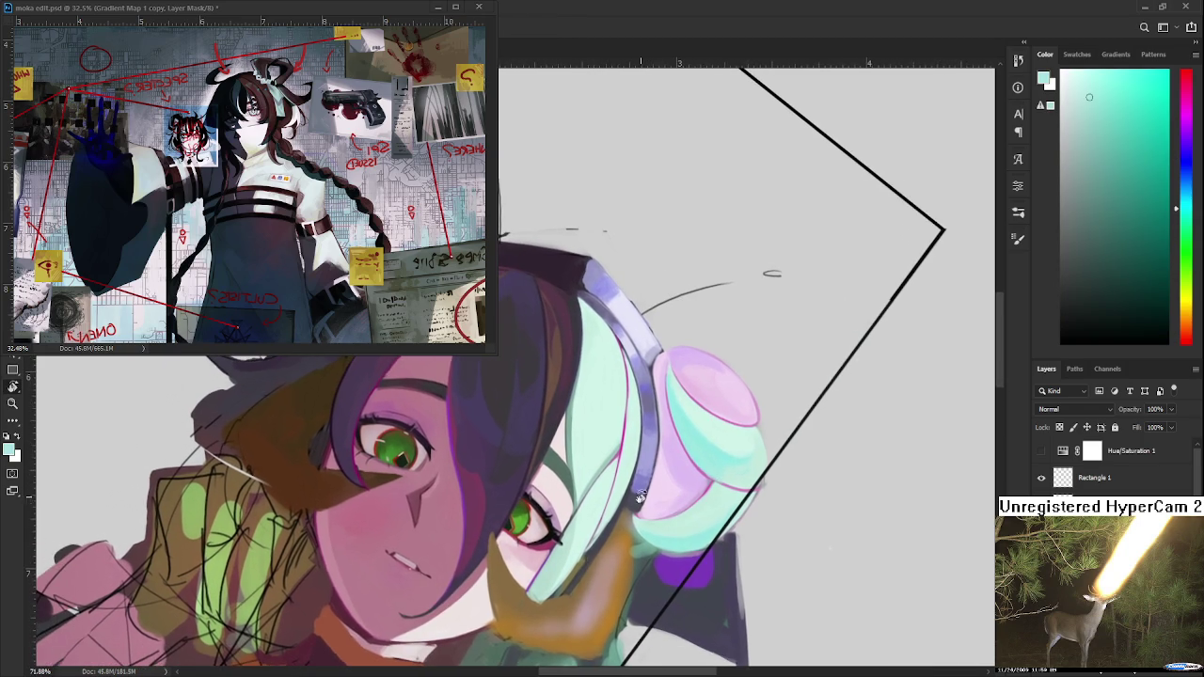
left_click(518, 519, "alt")
mouse_move(519, 521)
left_mouse_down()
mouse_move(558, 551)
mouse_move(519, 523)
left_mouse_up()
left_click(520, 522, "alt")
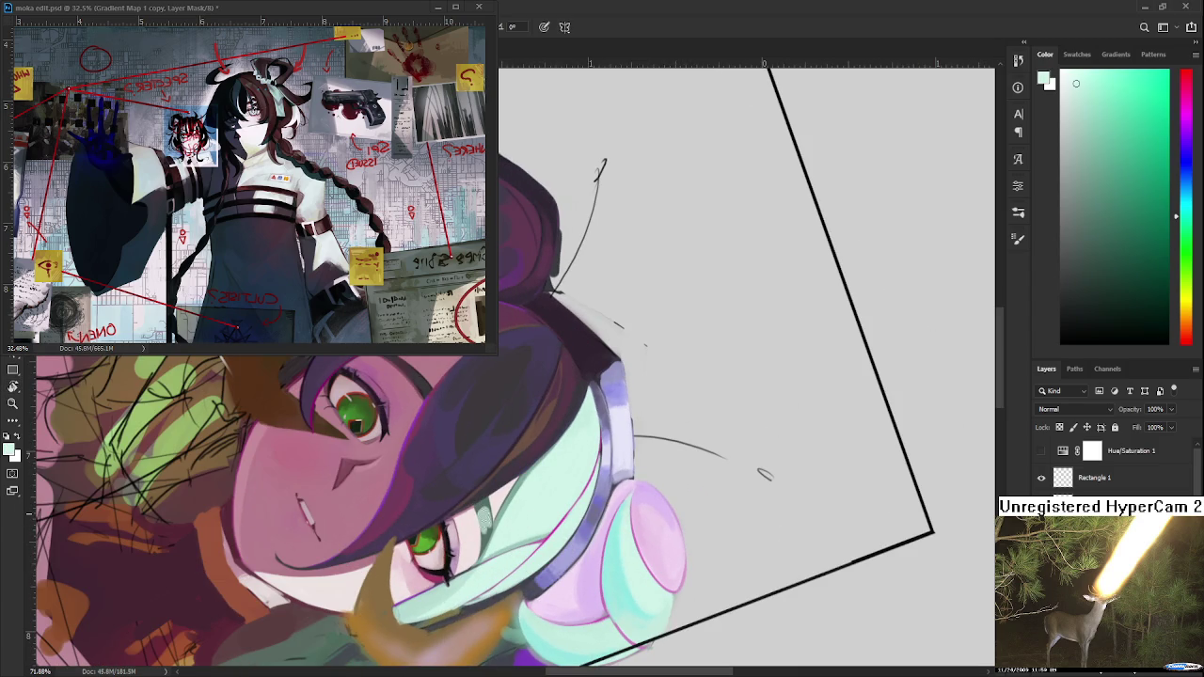
left_click(482, 502, "alt")
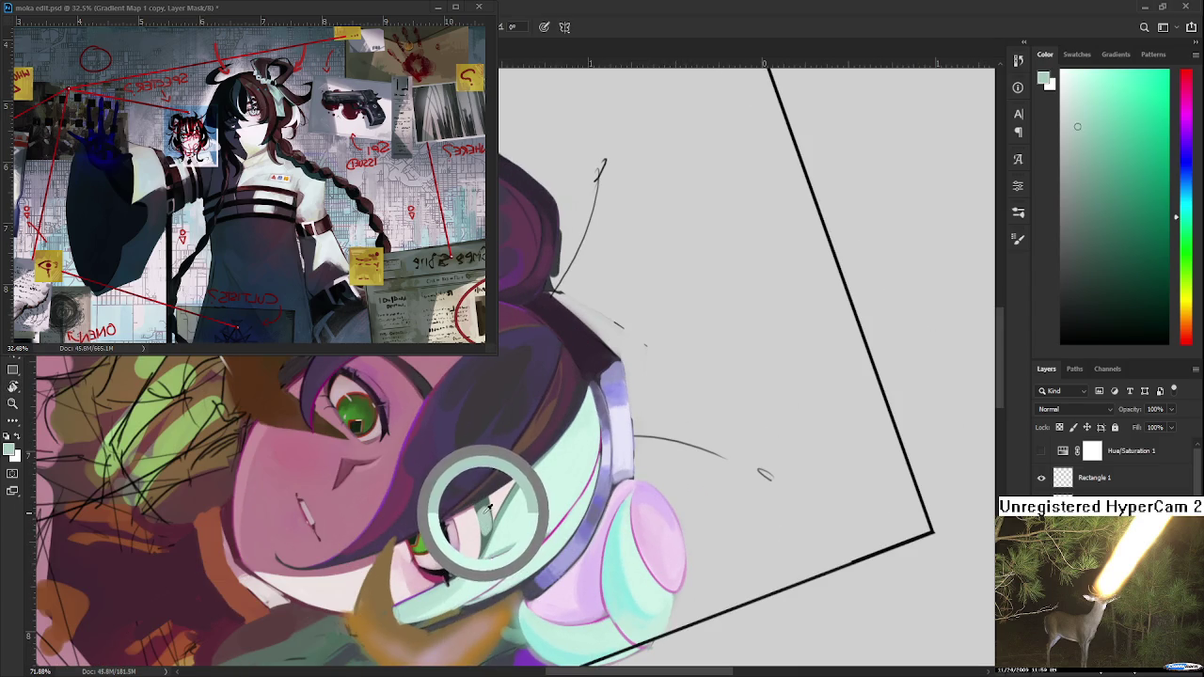
left_click(484, 504, "alt")
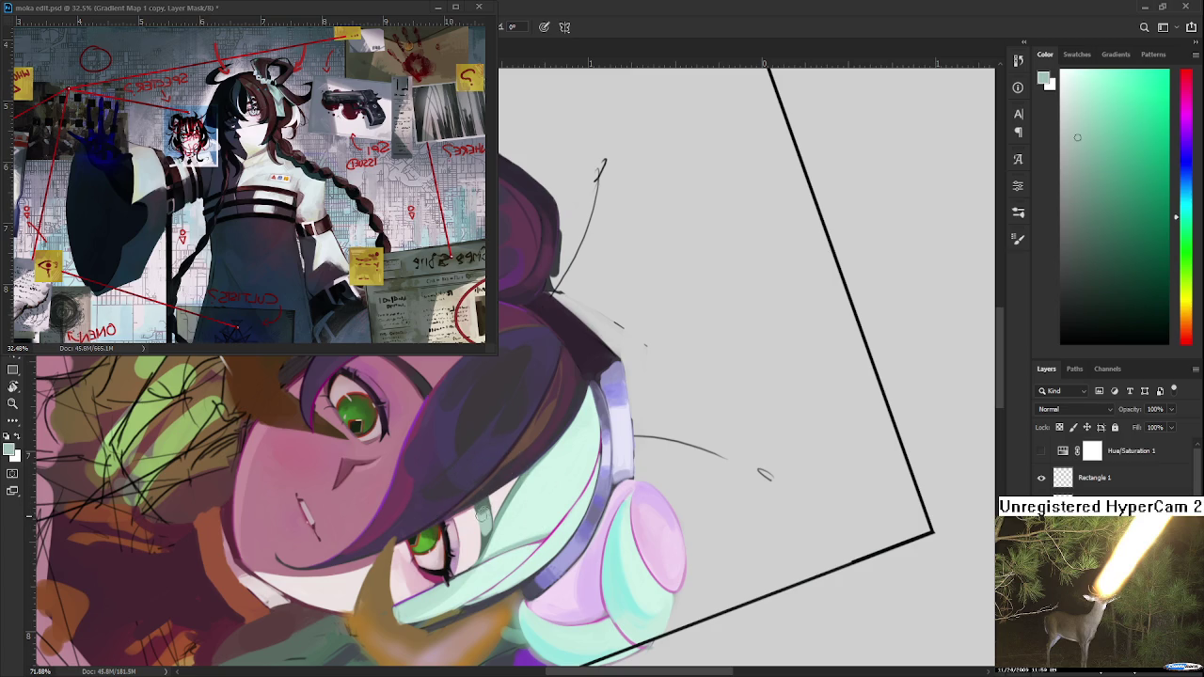
Paint light-mint highlight strokes on the hair strands, resampling mint tones and re-rotating the view.
left_click(487, 518, "alt")
left_click_drag(485, 547, 483, 538)
left_click(487, 517, "alt")
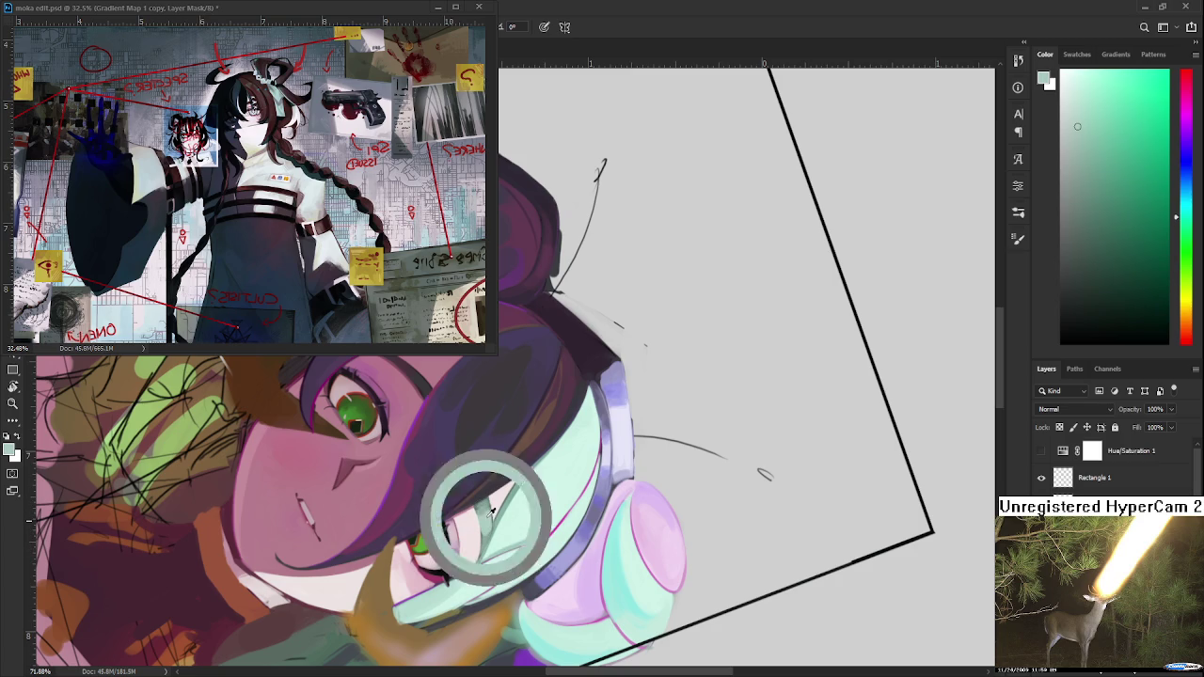
left_click(483, 536, "alt")
left_click(489, 498, "alt")
left_click_drag(489, 499, 574, 470)
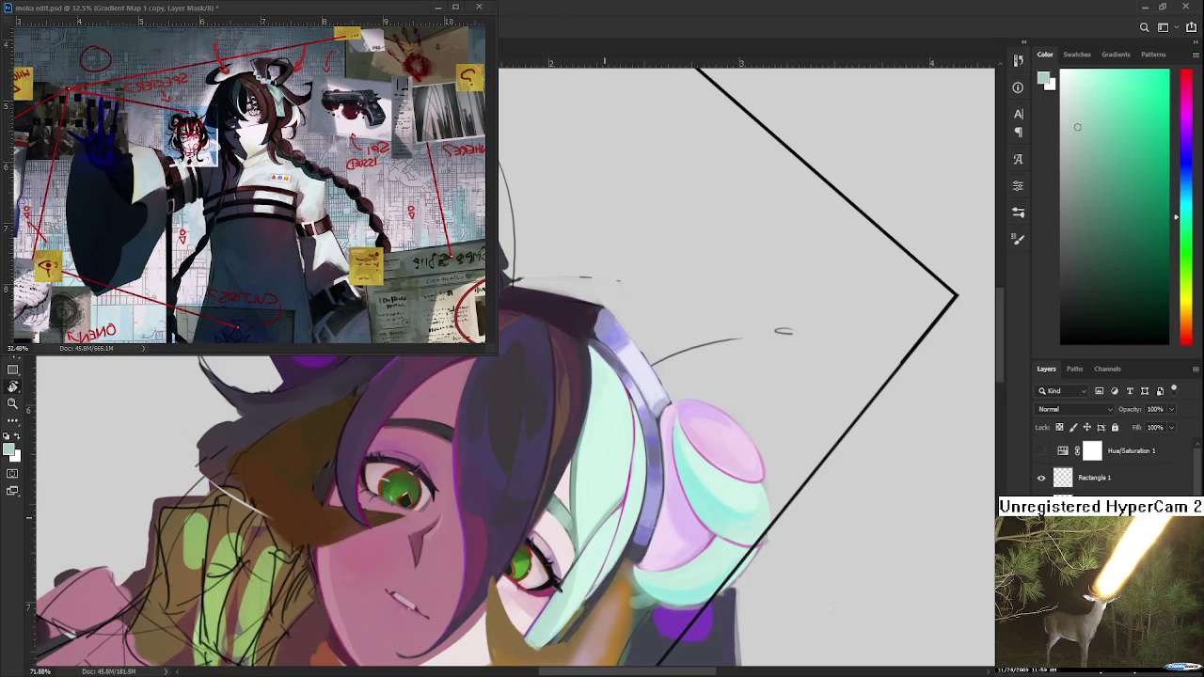
mouse_move(612, 516)
left_mouse_down()
mouse_move(616, 494)
mouse_move(587, 546)
left_mouse_up()
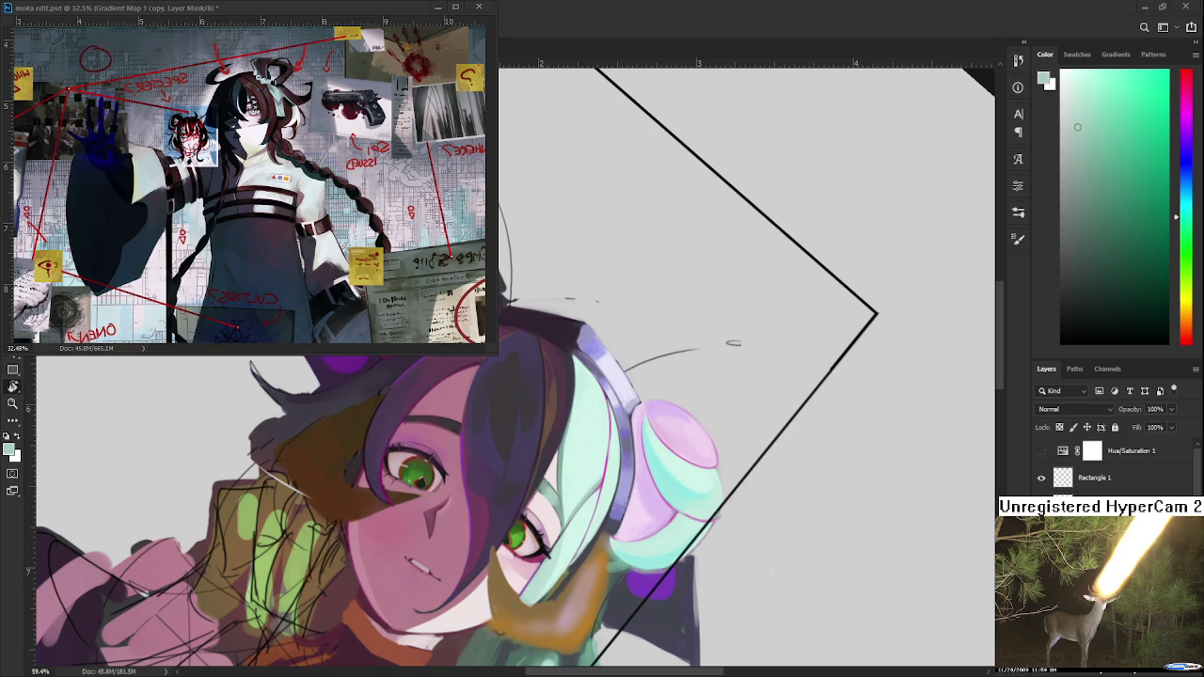
scroll(551, 515, "up", 1)
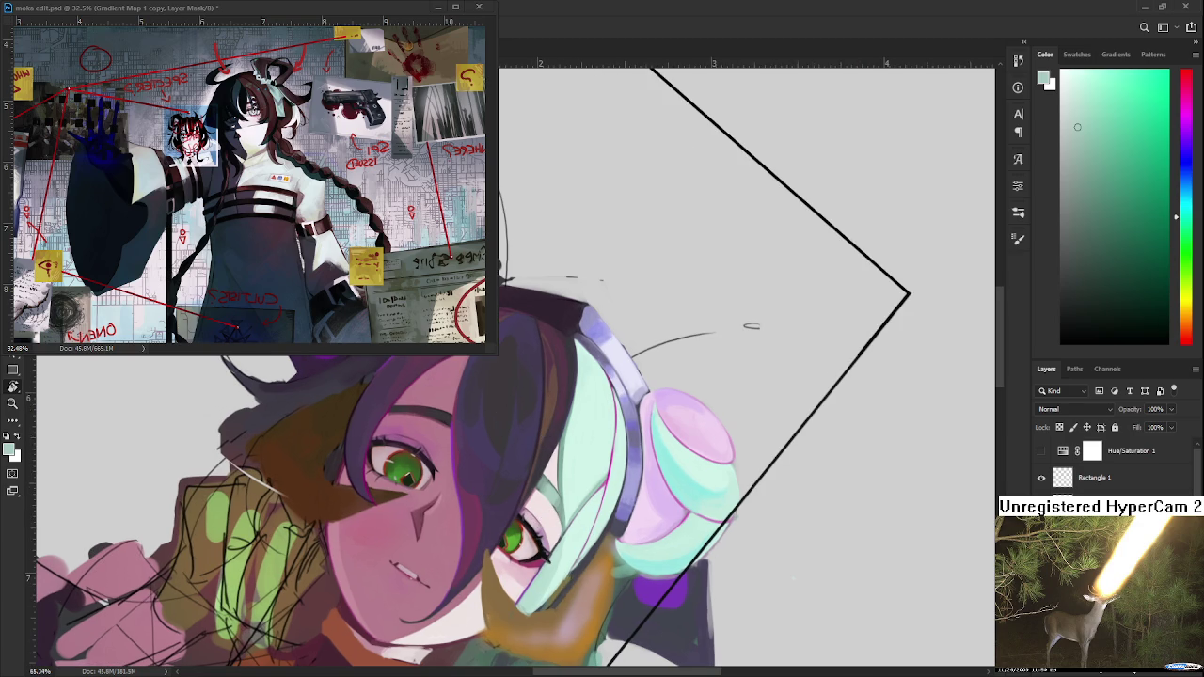
key("ctrl+z")
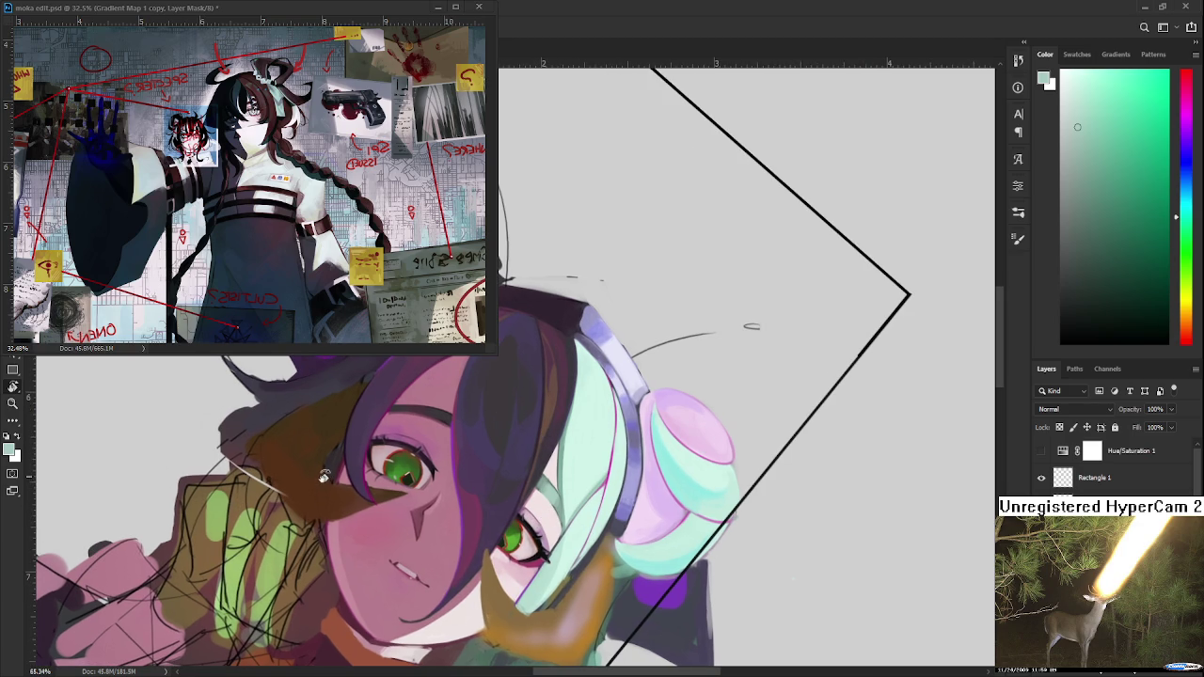
Sample the dark reddish-brown from the hair and zoom the view out.
left_click(552, 403, "alt")
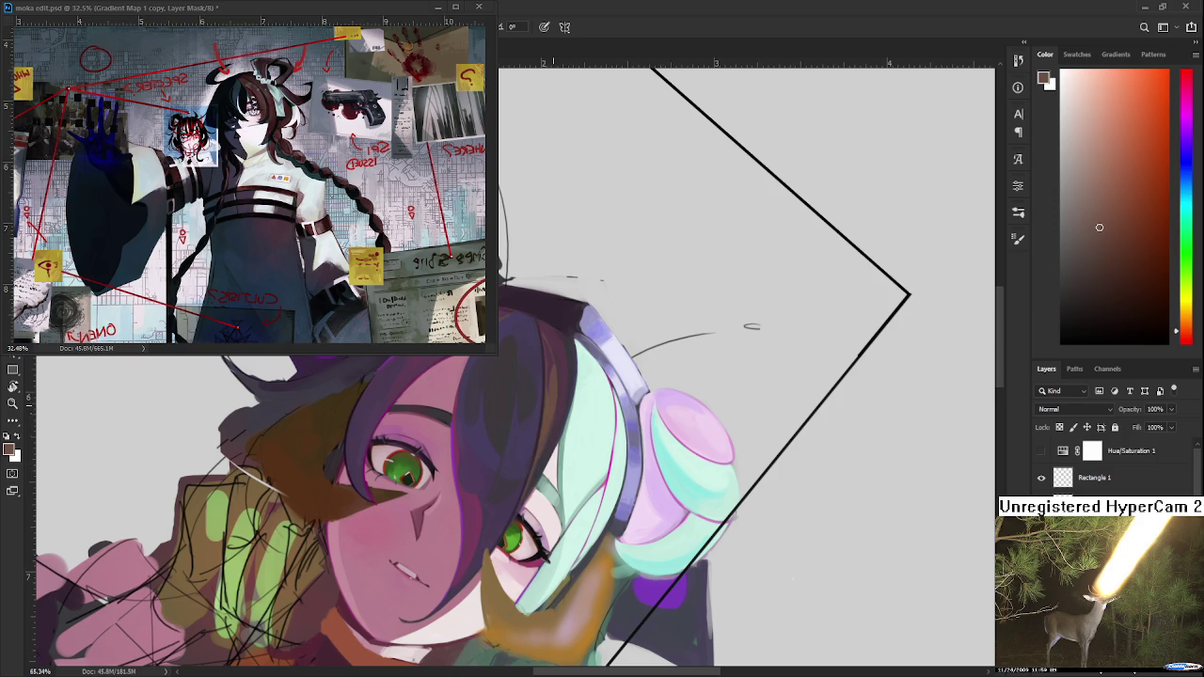
scroll(487, 576, "down", 1)
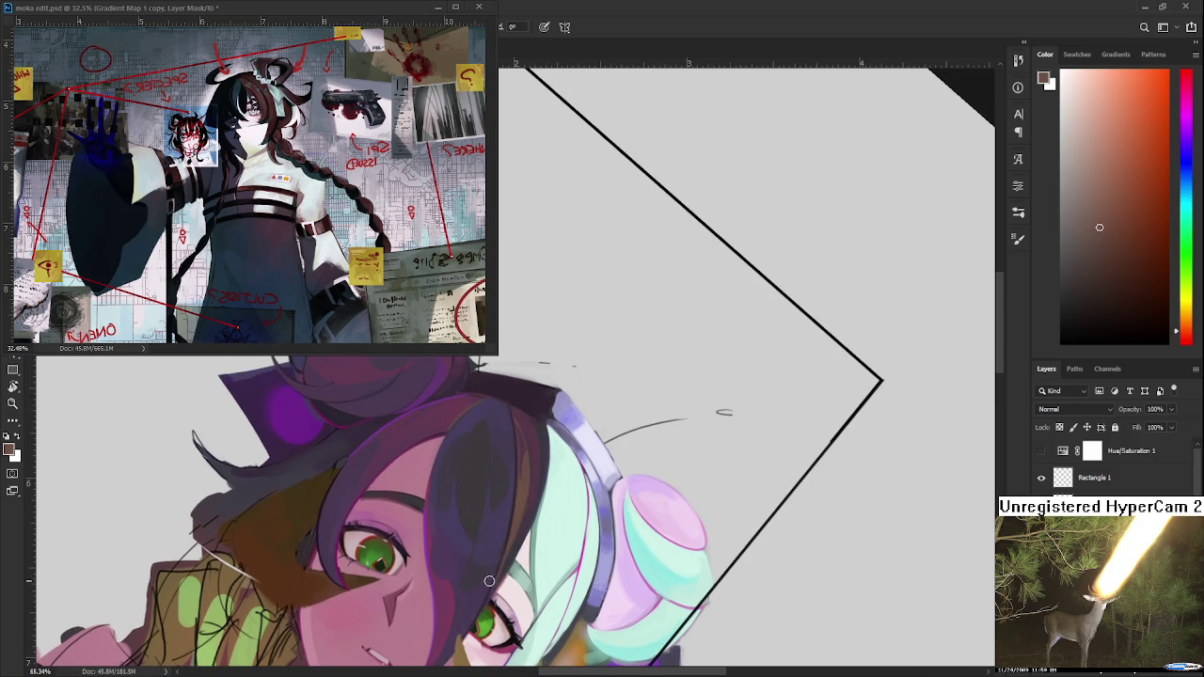
scroll(485, 574, "down", 1)
scroll(478, 560, "down", 1)
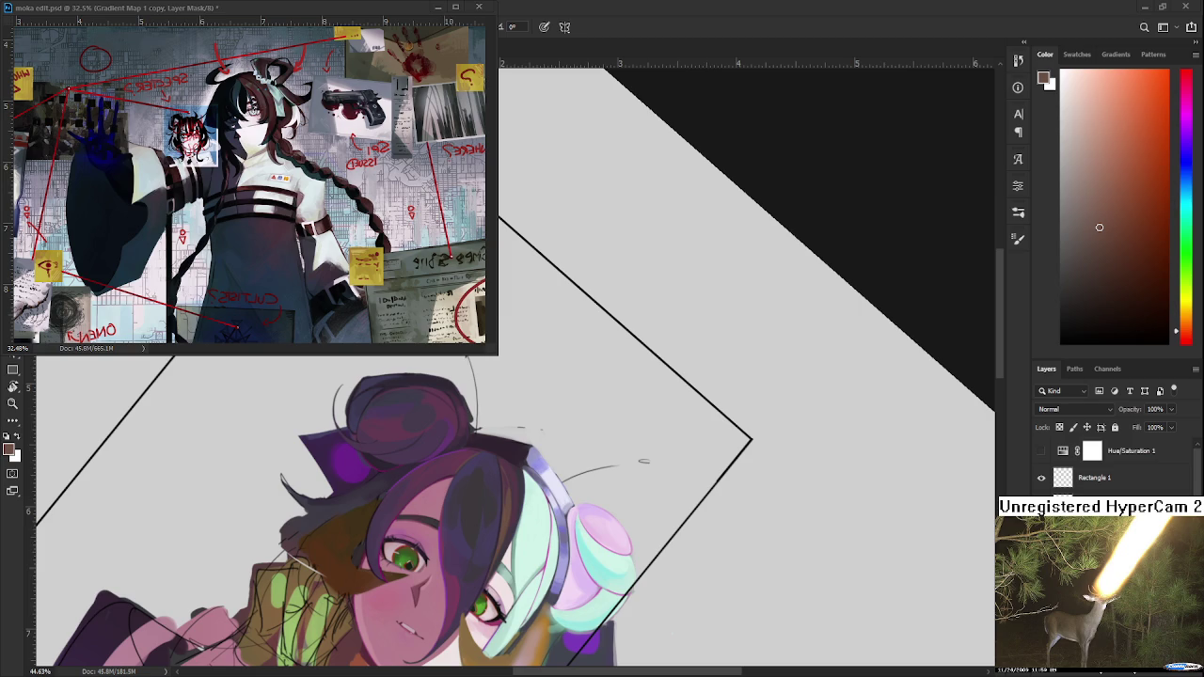
Pan to the mint hair beside the headphones and sample teal shades, ending on a darker teal.
left_click_drag(512, 490, 475, 471)
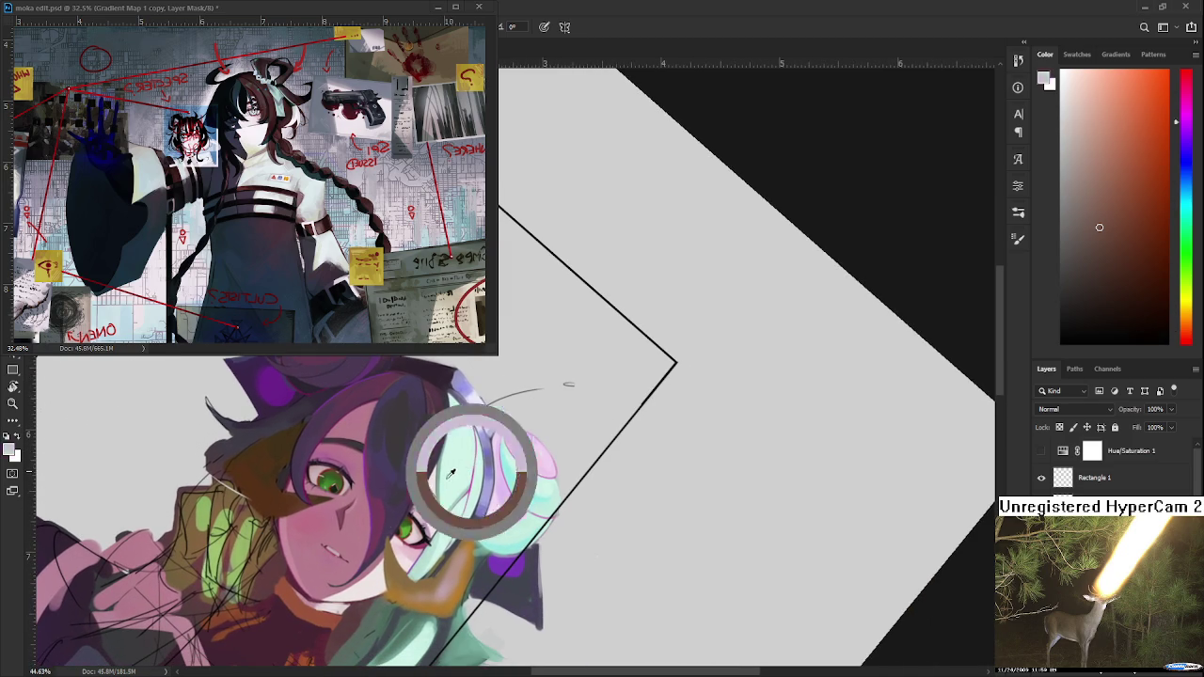
left_click(444, 463, "alt")
left_click(448, 457, "alt")
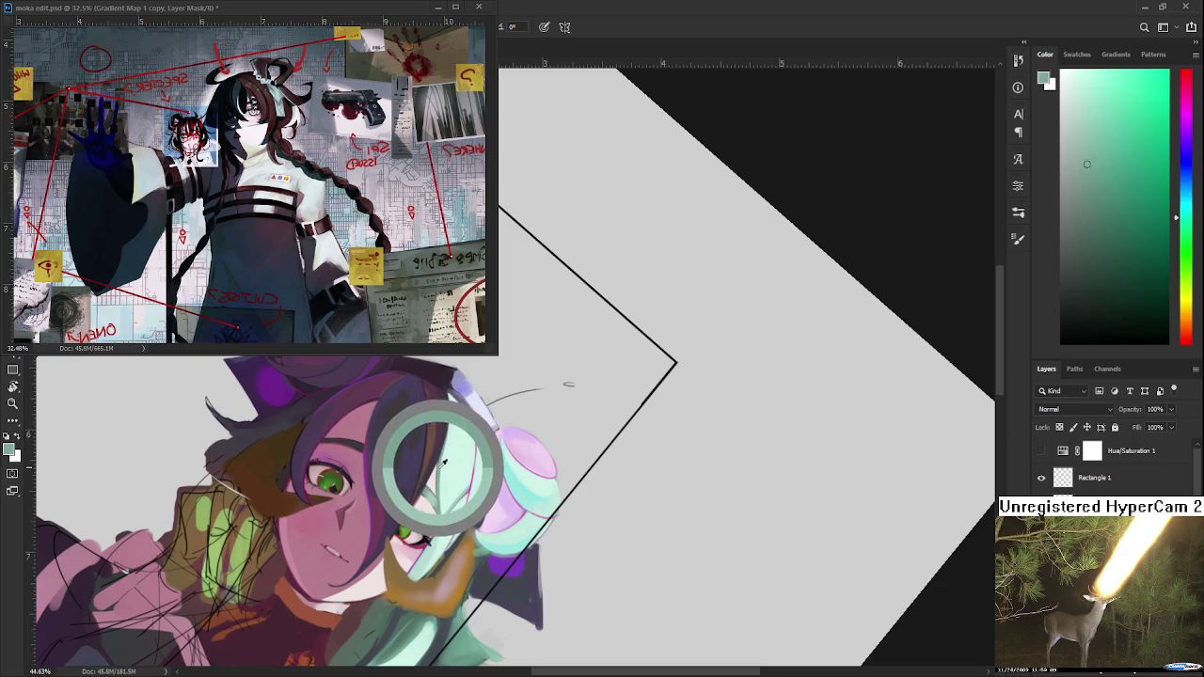
left_click_drag(448, 458, 449, 438)
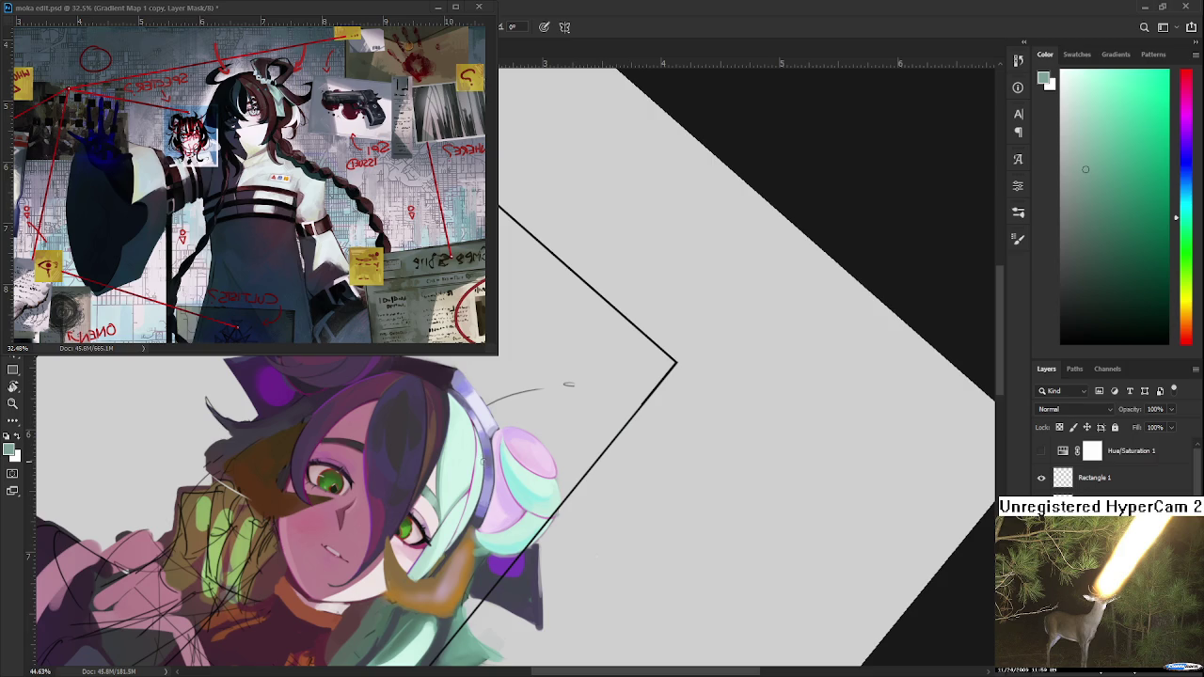
mouse_move(508, 504)
left_mouse_down()
mouse_move(469, 488)
mouse_move(446, 456)
left_mouse_up()
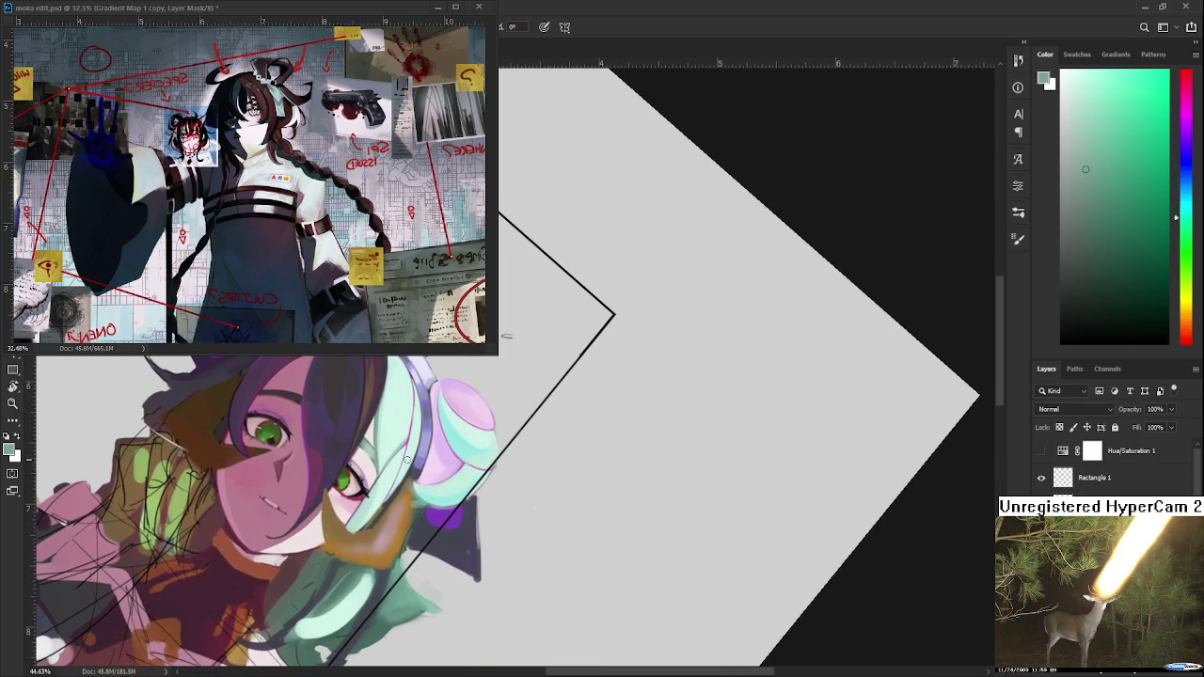
Eyedrop a pale lavender from the purple headphone band's upper rim as the paint colour.
left_click(428, 455, "alt")
left_click(427, 455, "alt")
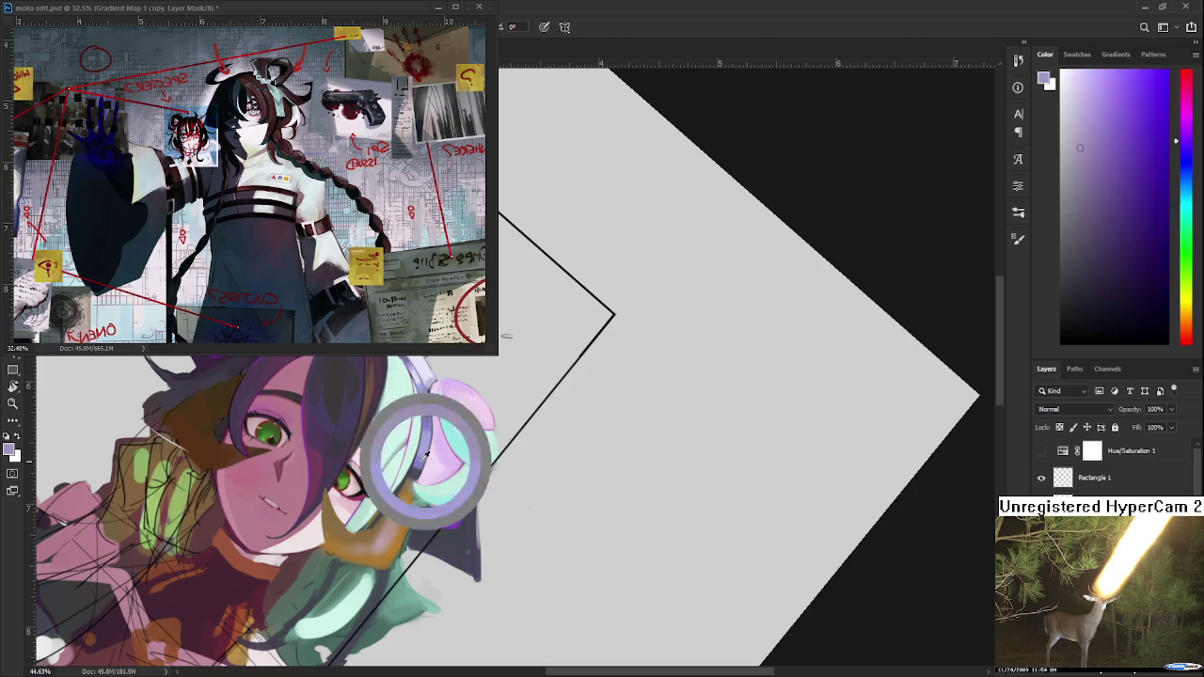
left_click(423, 456, "alt")
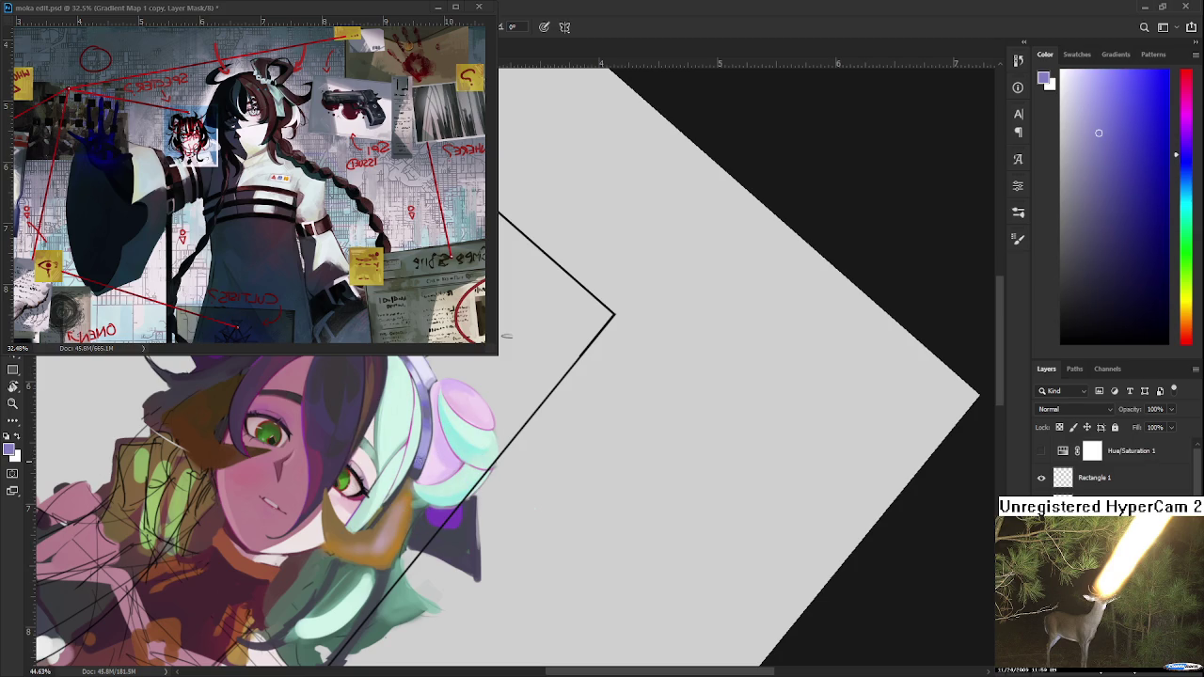
left_click(425, 450, "alt")
left_click(429, 445, "alt")
left_click(425, 456, "alt")
left_click(422, 455, "alt")
left_click(425, 454, "alt")
left_click(417, 465, "alt")
Try several pinks from the headphone cup, finishing on a light lavender sample.
left_click(418, 464, "alt")
left_click(427, 467, "alt")
left_click(439, 455, "alt")
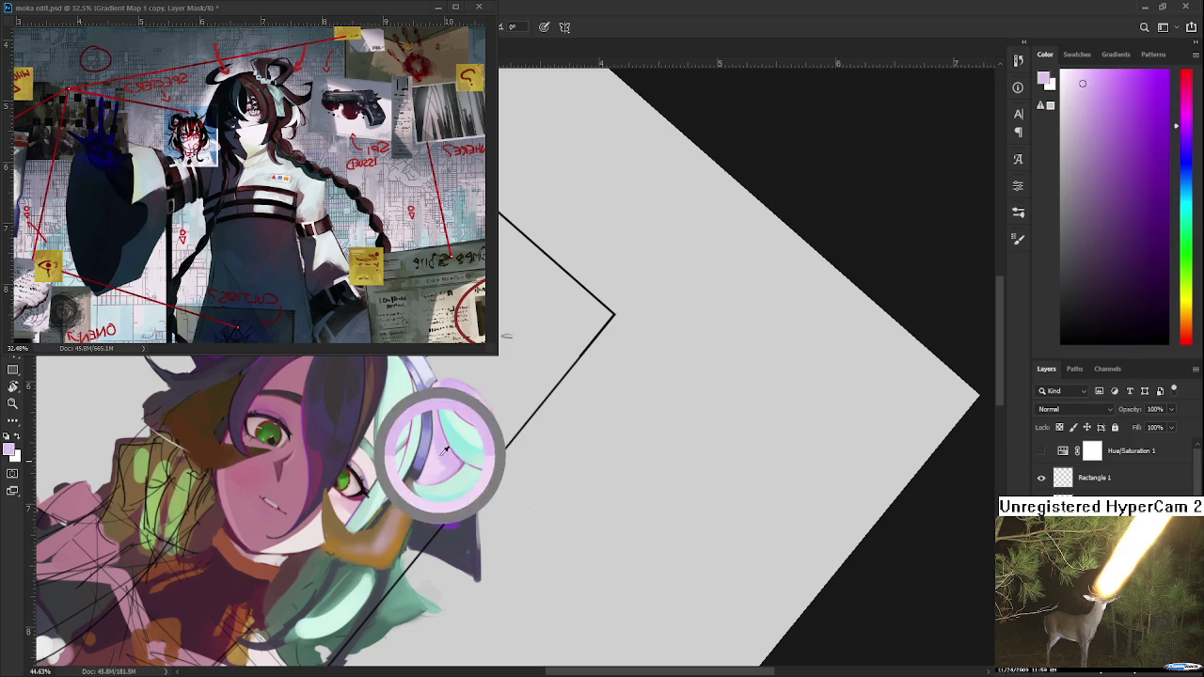
left_click(444, 453, "alt")
left_click(438, 453, "alt")
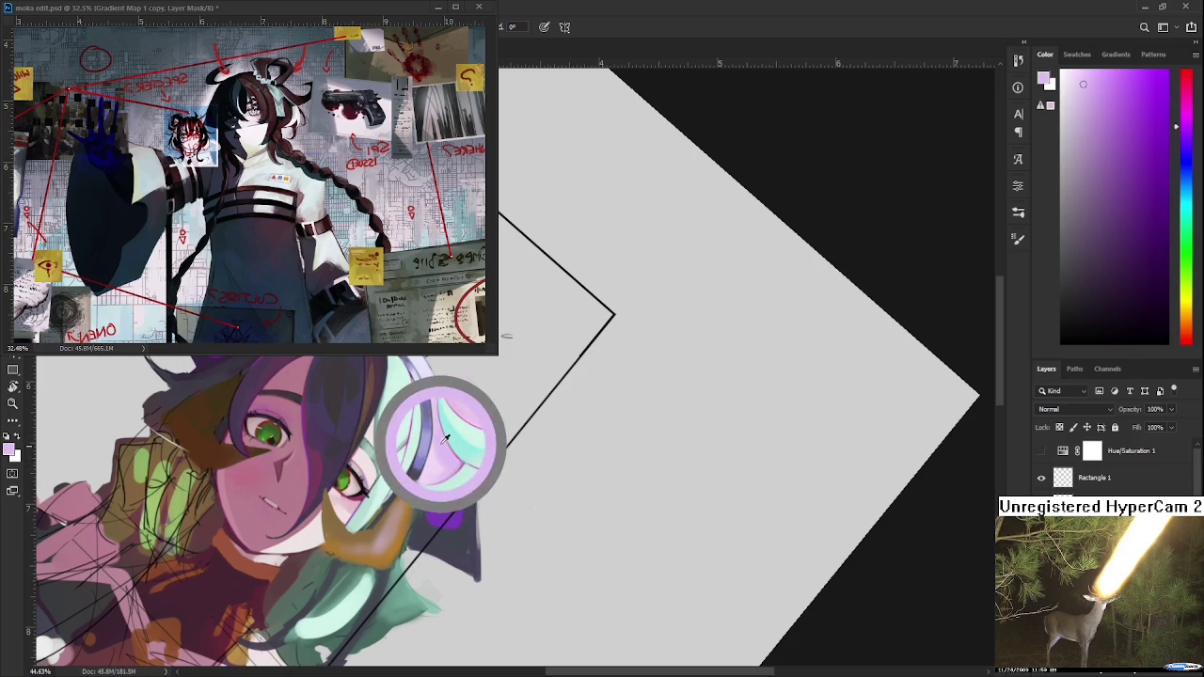
left_click(440, 449, "alt")
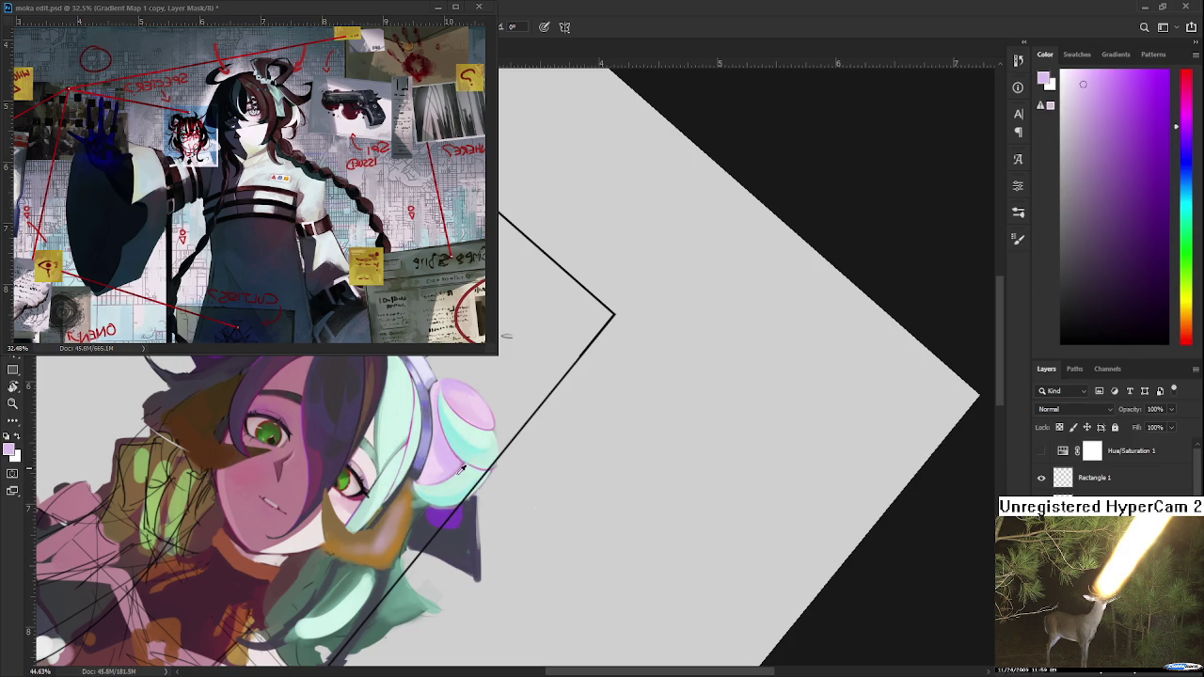
left_click(461, 467, "alt")
left_click(464, 462, "alt")
left_click(444, 461, "alt")
Rotate the view upright and sample orange-brown and muted pink tones beside the face.
mouse_move(414, 508)
left_mouse_down()
mouse_move(438, 493)
mouse_move(461, 538)
left_mouse_up()
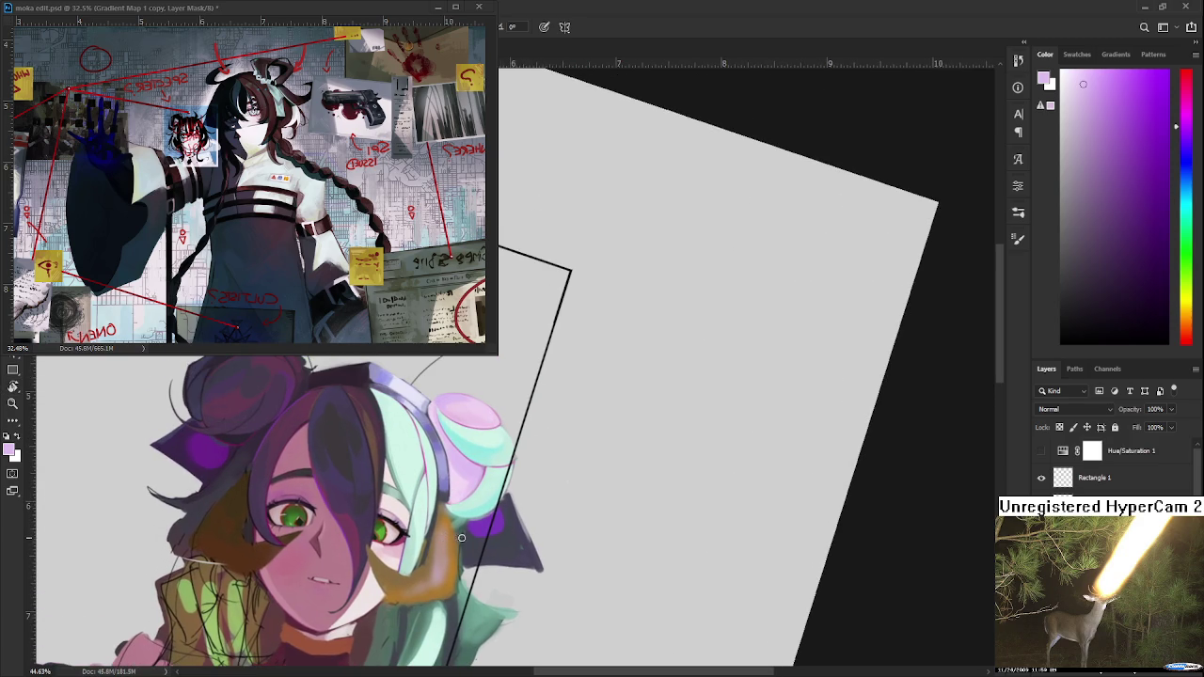
left_click(459, 541, "alt")
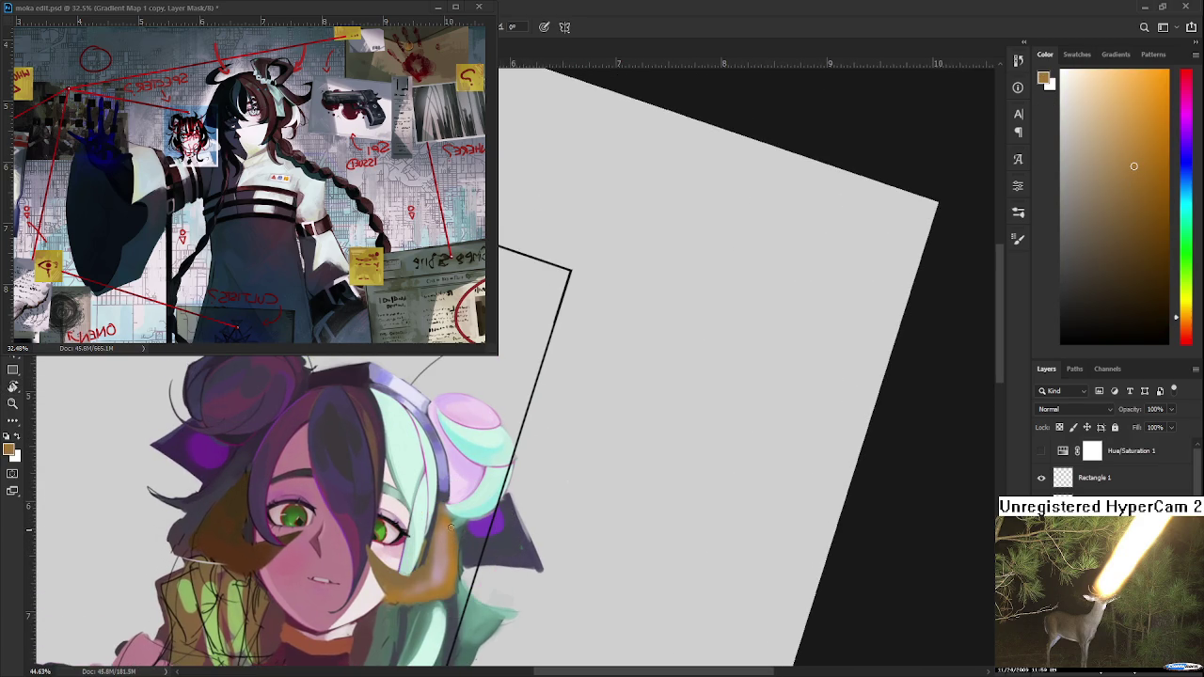
left_click(457, 543, "alt")
left_click(451, 541, "alt")
left_click(442, 565, "alt")
left_click(447, 548, "alt")
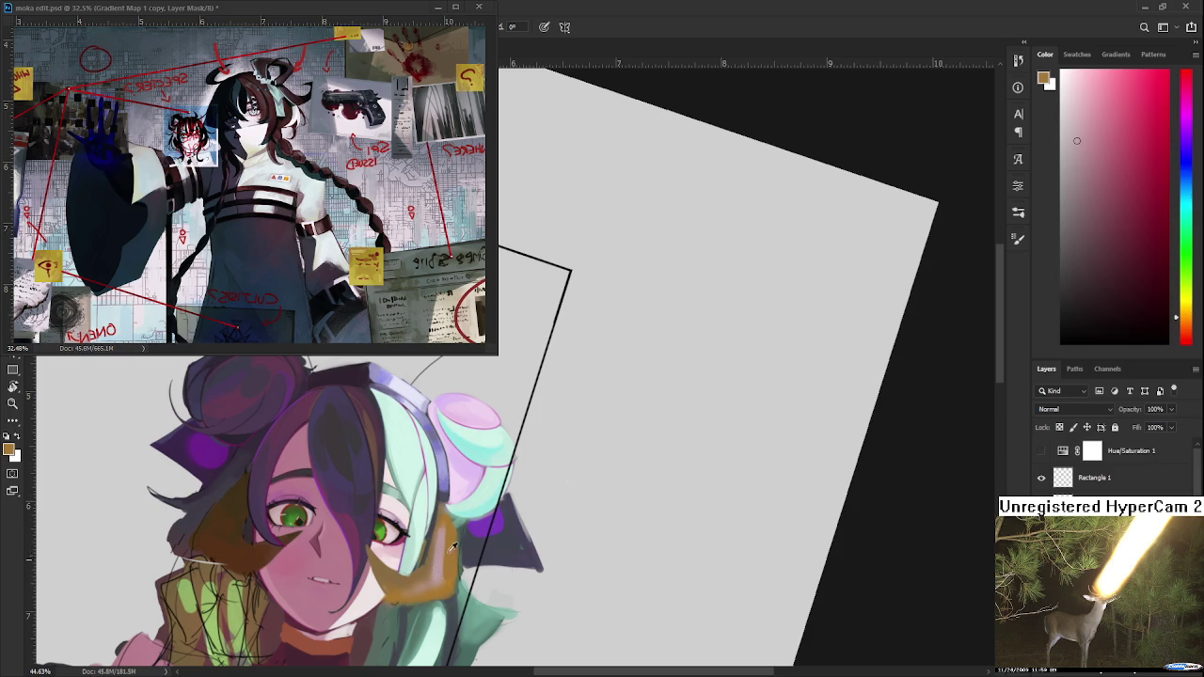
left_click(442, 546, "alt")
left_click(451, 523, "alt")
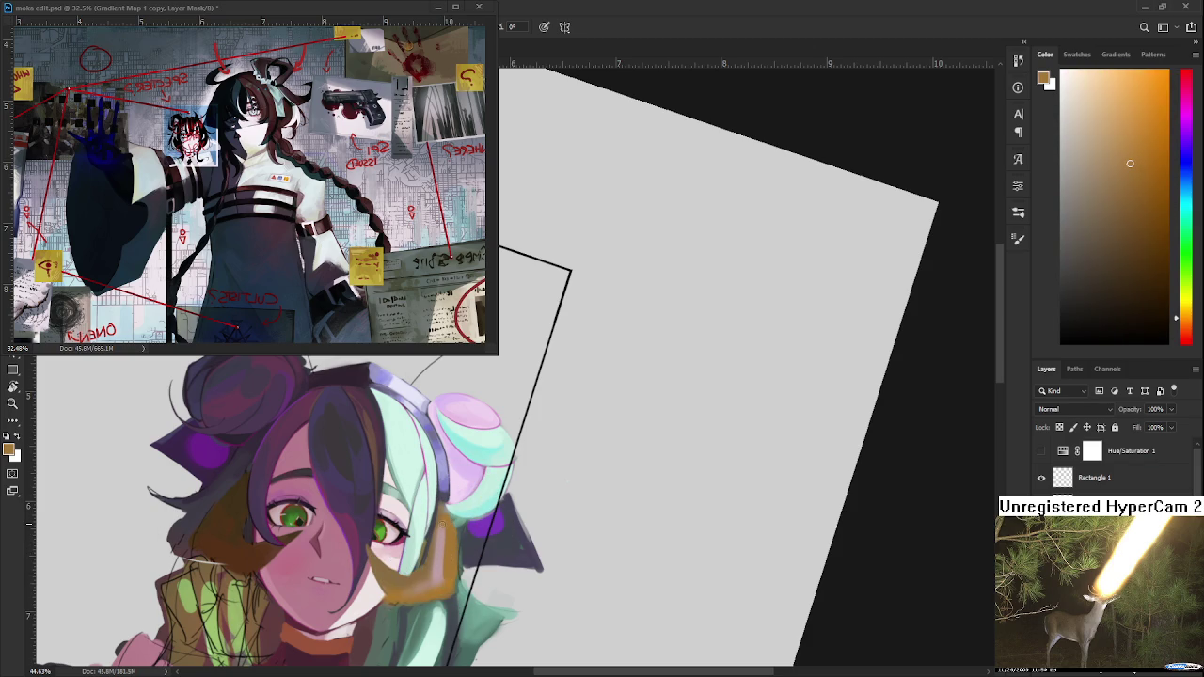
left_click(449, 520, "alt")
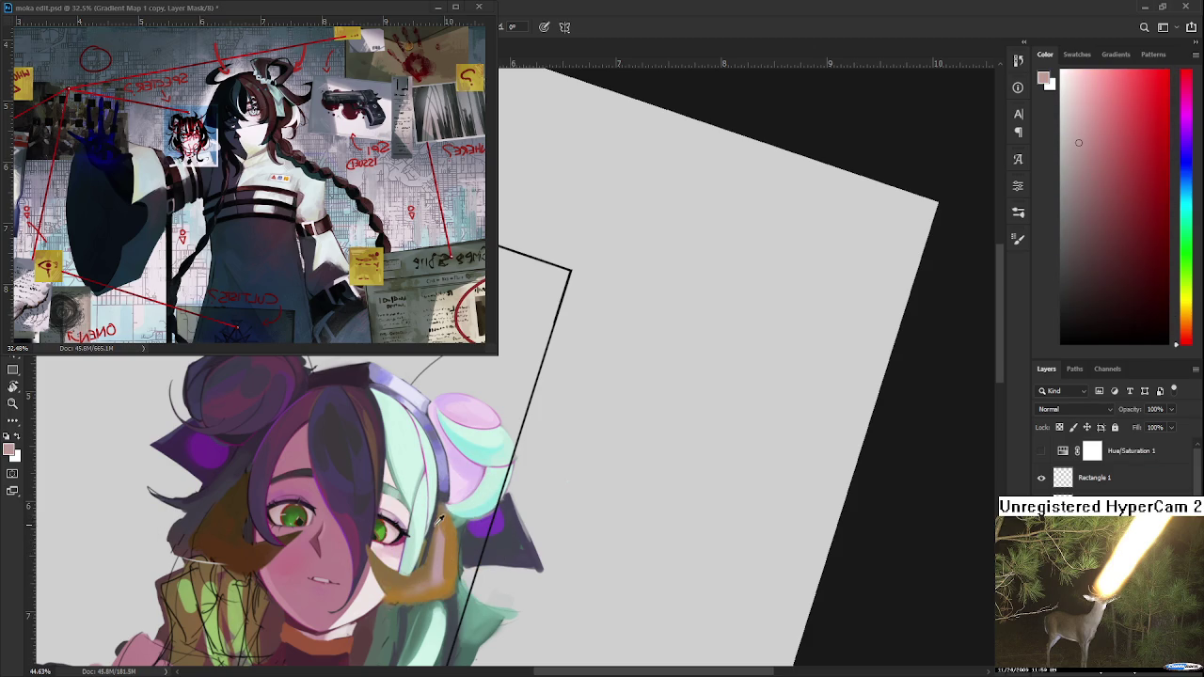
left_click(441, 539, "alt")
left_click(455, 557, "alt")
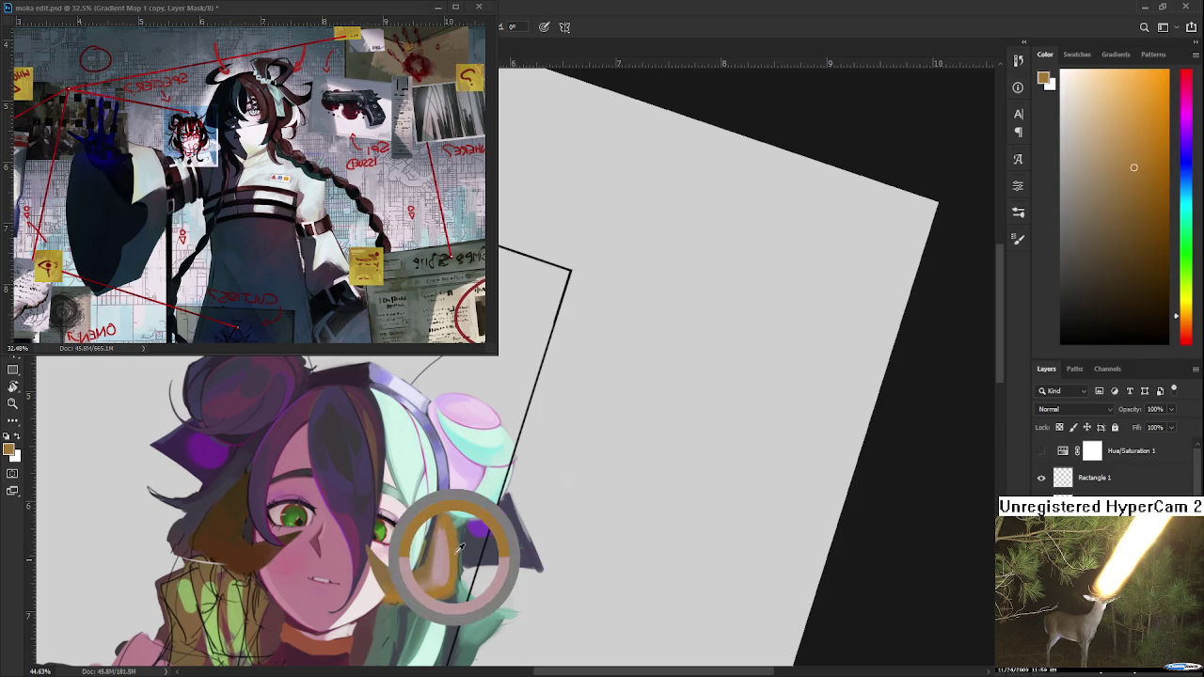
left_click(453, 561, "alt")
Alternate orange-brown and pink samples to block in the ear and side hair below the headphone.
left_click(434, 566, "alt")
left_click(434, 567, "alt")
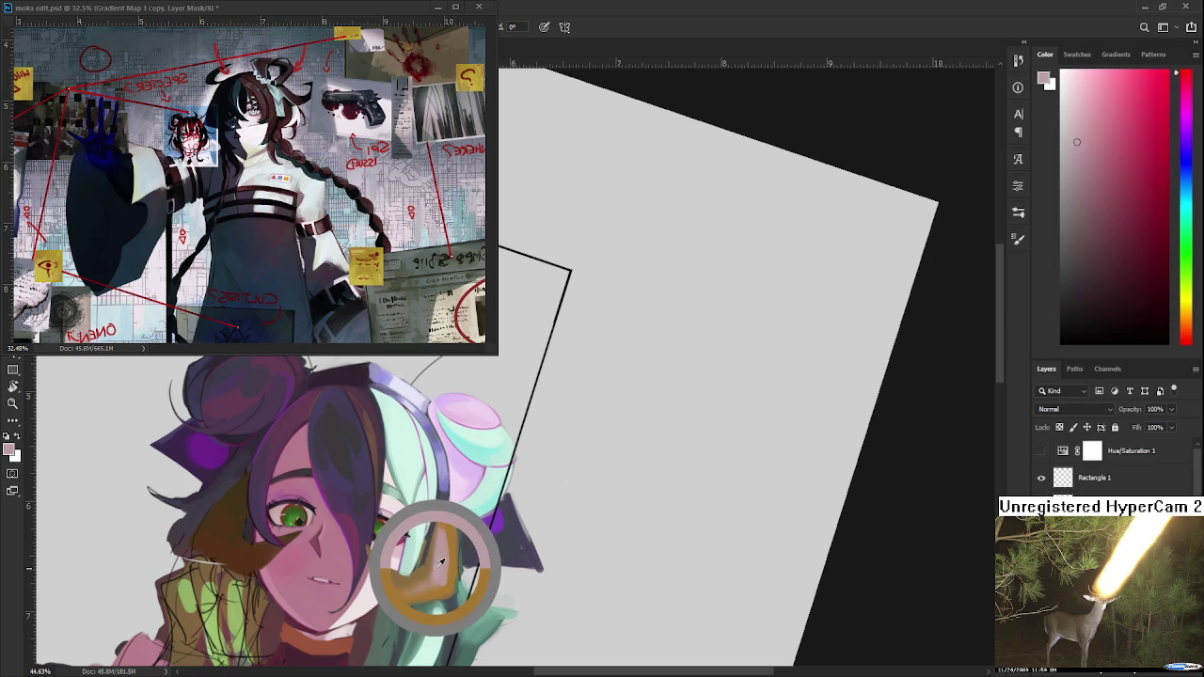
left_click(439, 568, "alt")
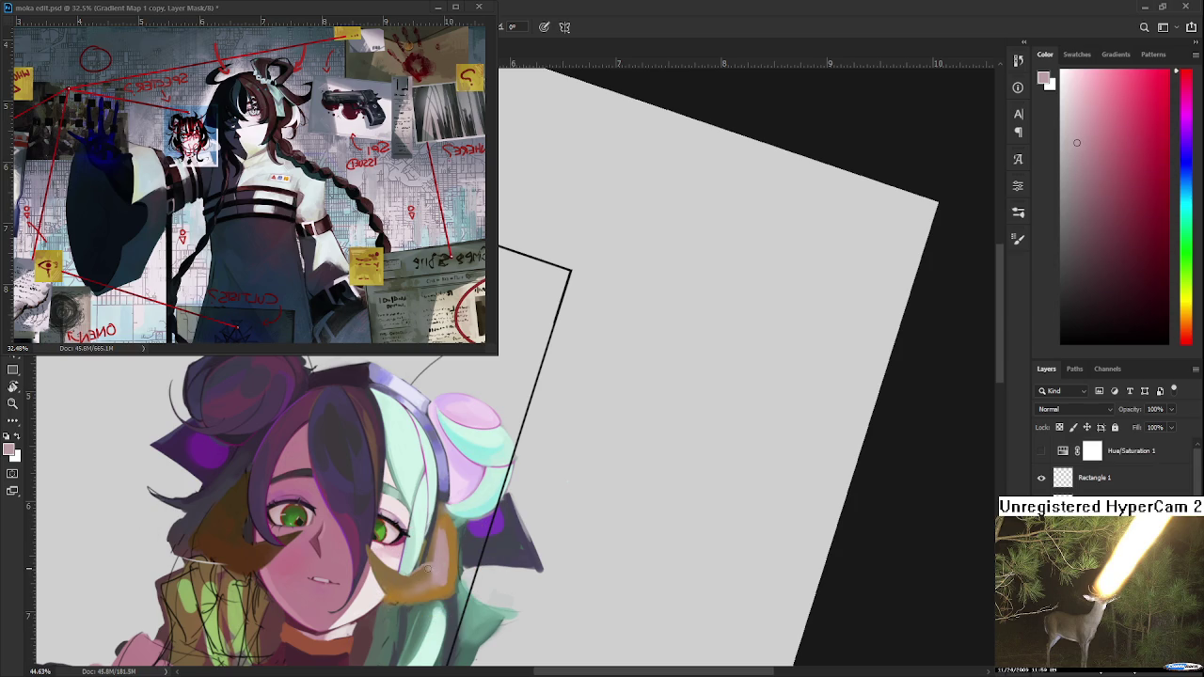
left_click(416, 585, "alt")
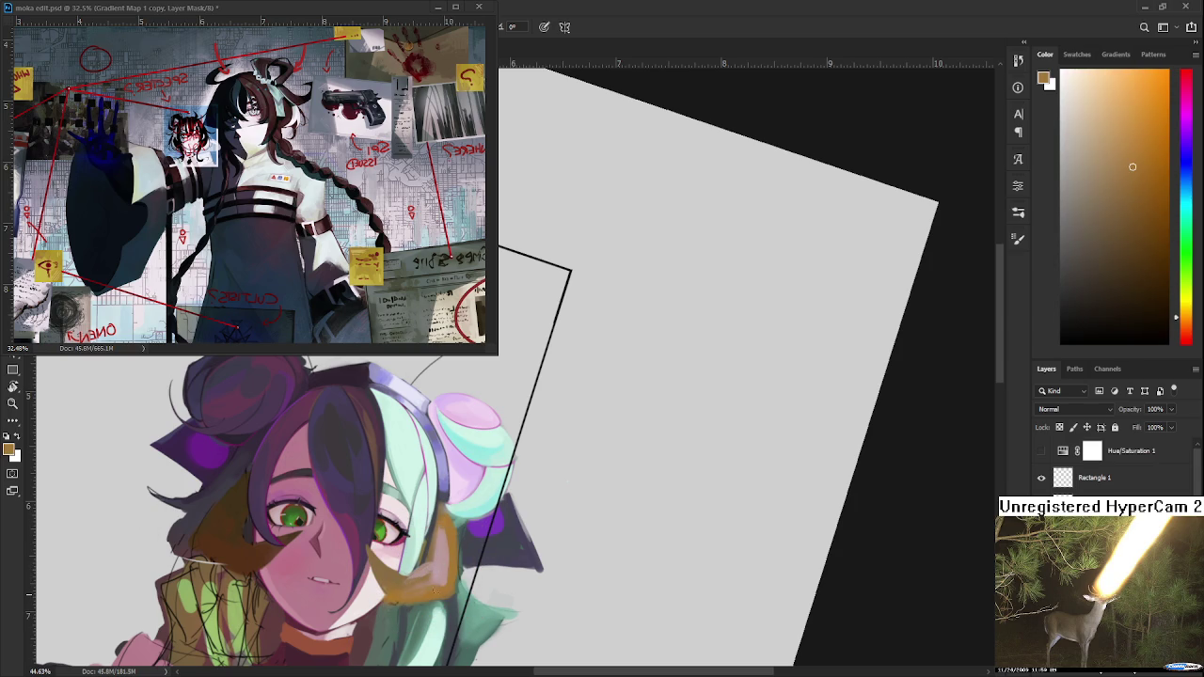
left_click(441, 585, "alt")
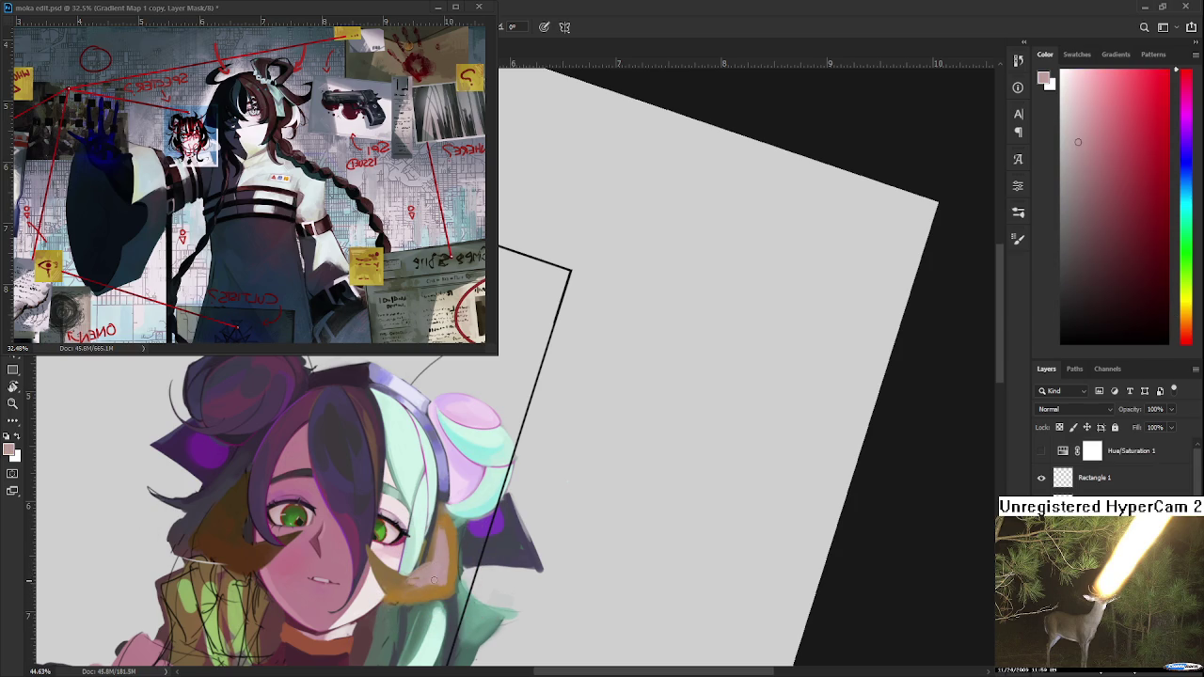
left_click(416, 586, "alt")
left_click(438, 570, "alt")
left_click(431, 547, "alt")
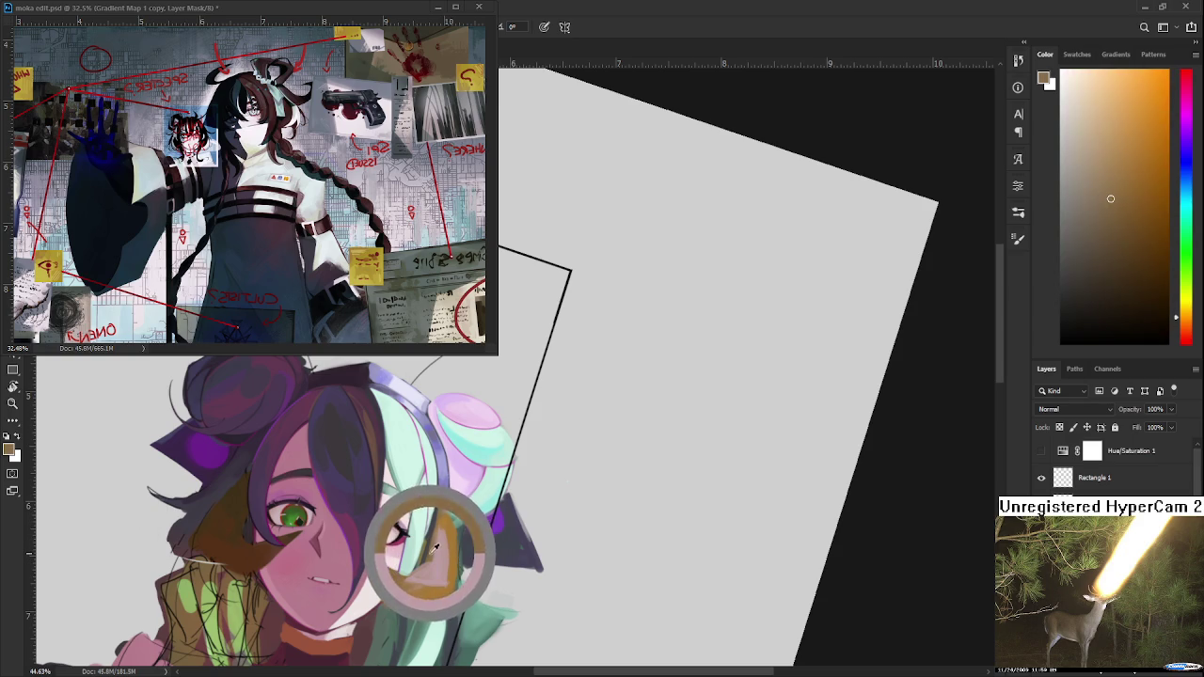
left_click(435, 557, "alt")
left_click(444, 543, "alt")
left_click(450, 532, "alt")
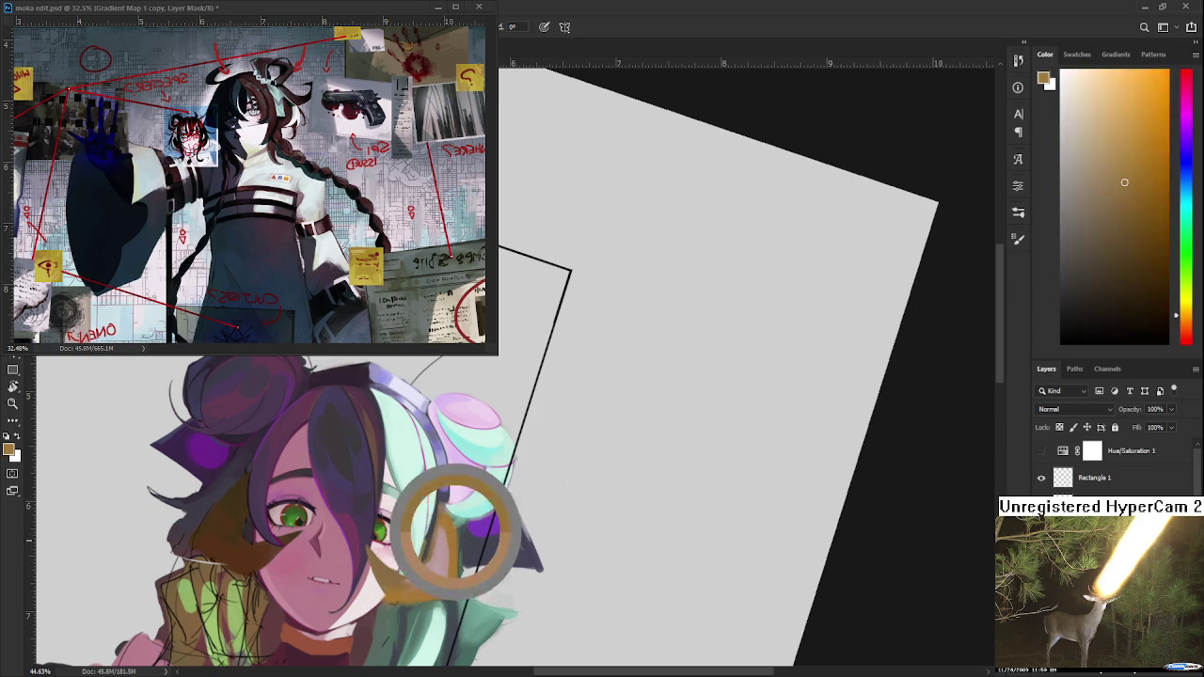
left_click(451, 531, "alt")
left_click(450, 534, "alt")
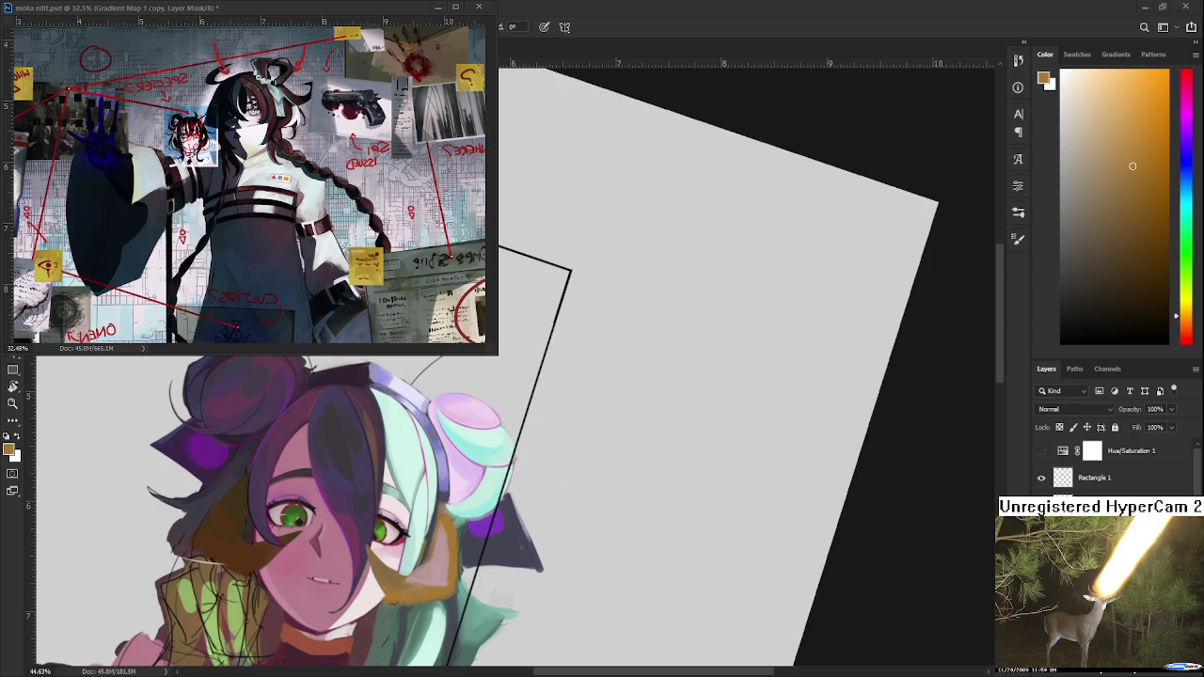
Enlarge the moka edit.psd reference window and zoom its view in and out.
left_click(471, 339)
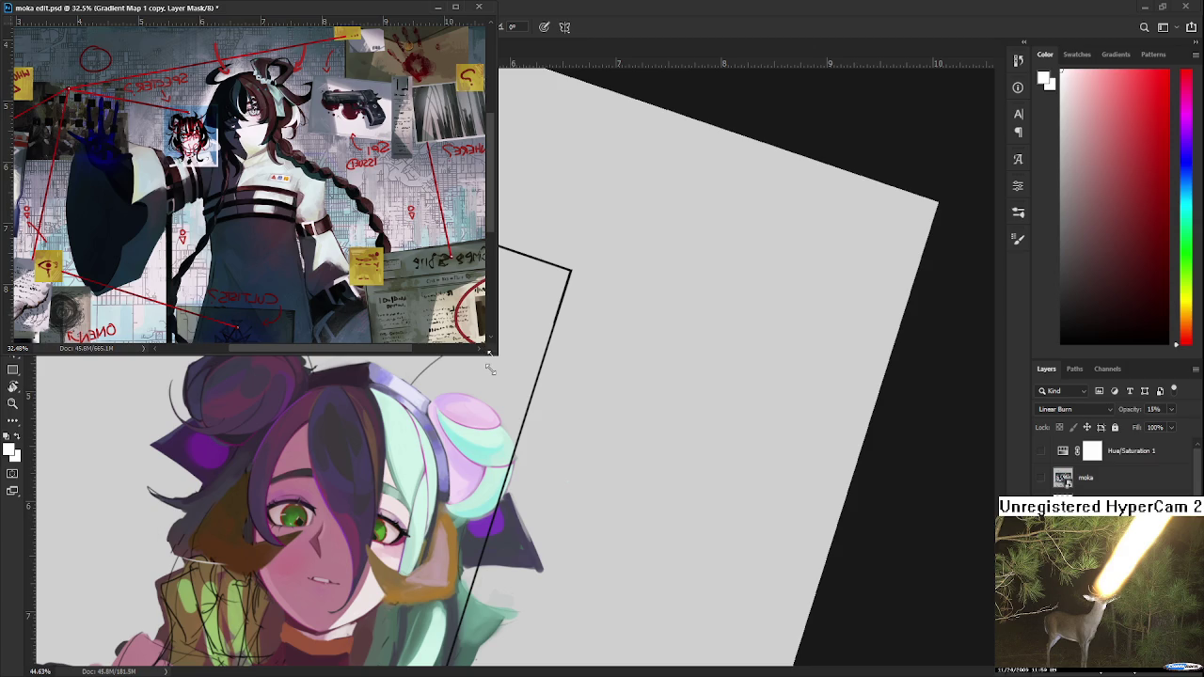
left_click(489, 370)
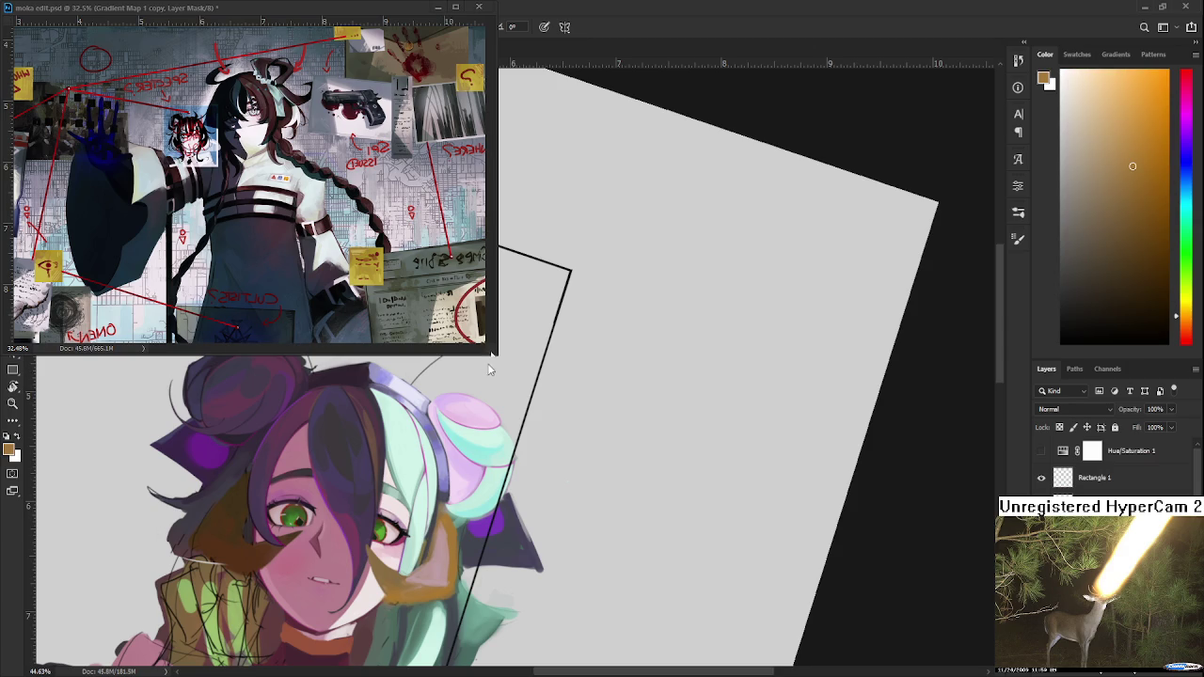
left_click_drag(496, 355, 613, 426)
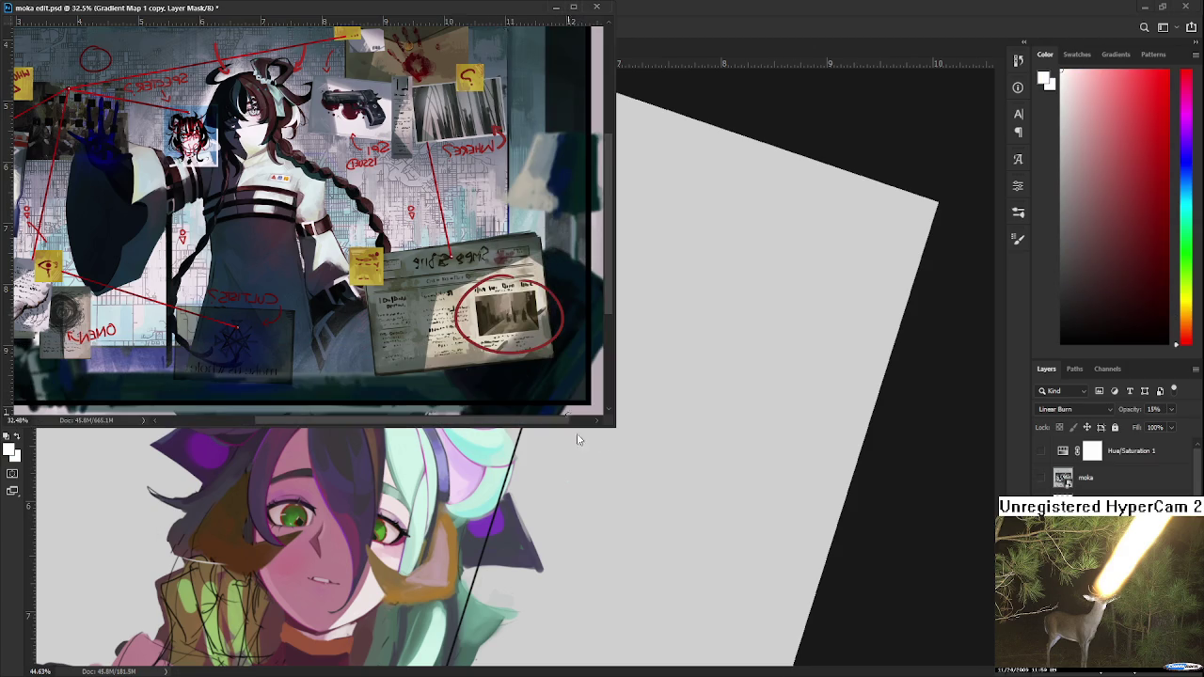
scroll(404, 343, "down", 1)
scroll(405, 343, "down", 1)
scroll(405, 342, "down", 1)
scroll(378, 326, "up", 1)
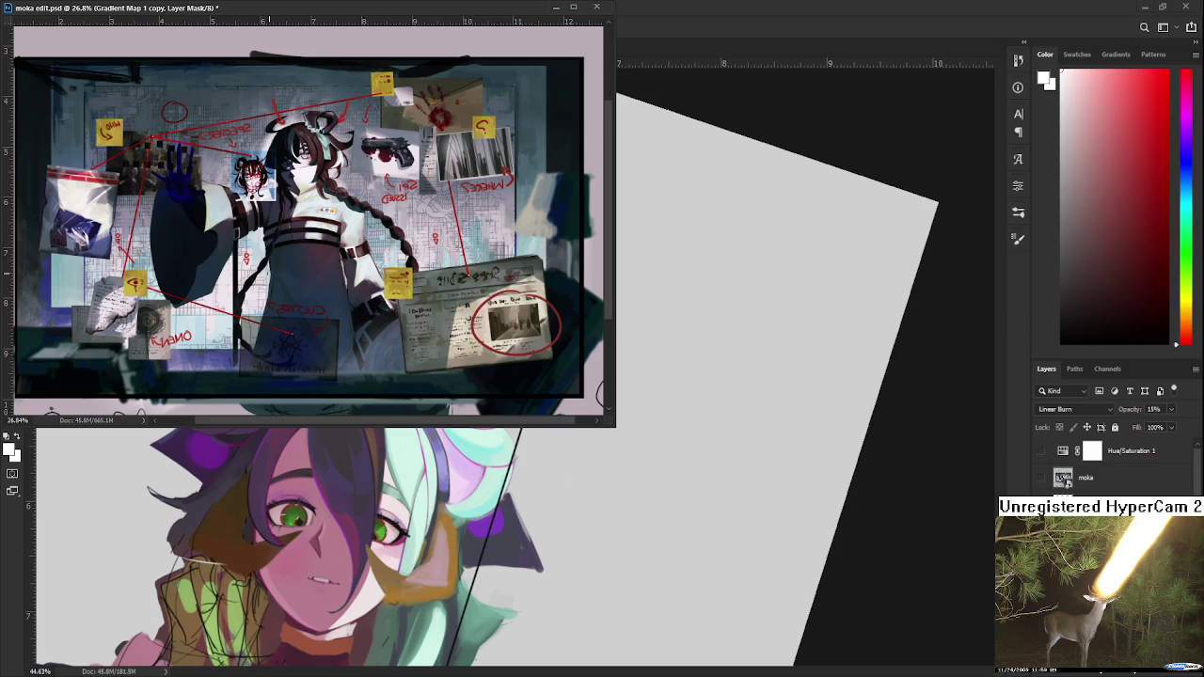
scroll(270, 275, "up", 1)
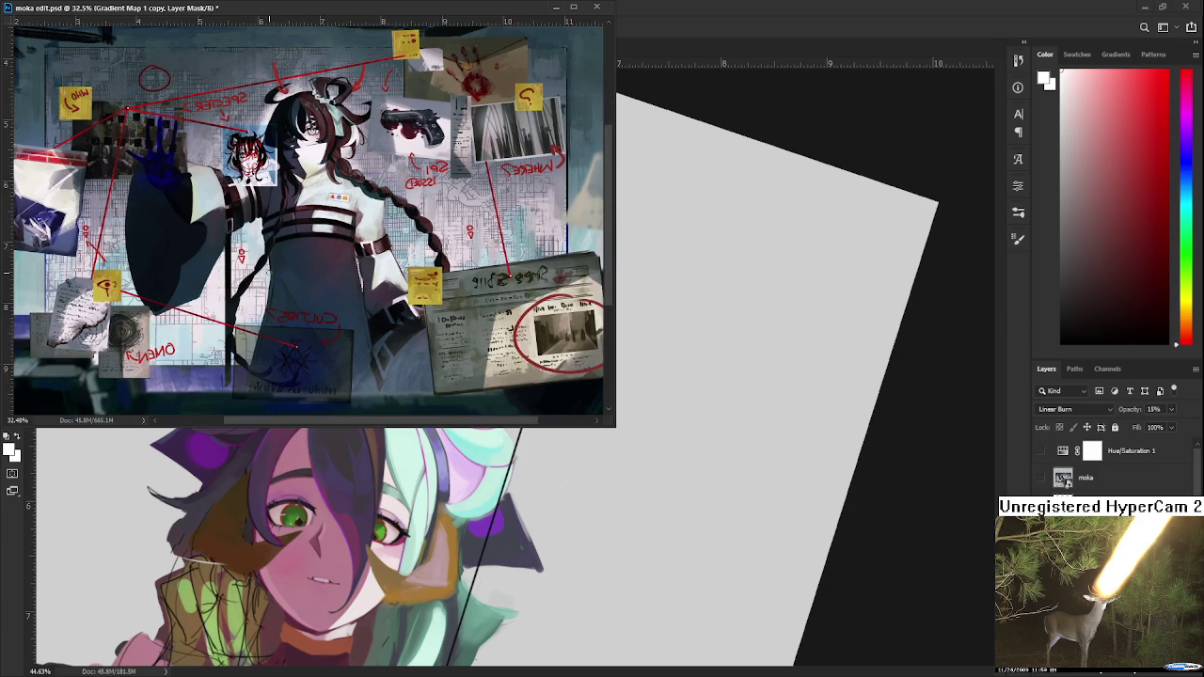
scroll(269, 274, "down", 1)
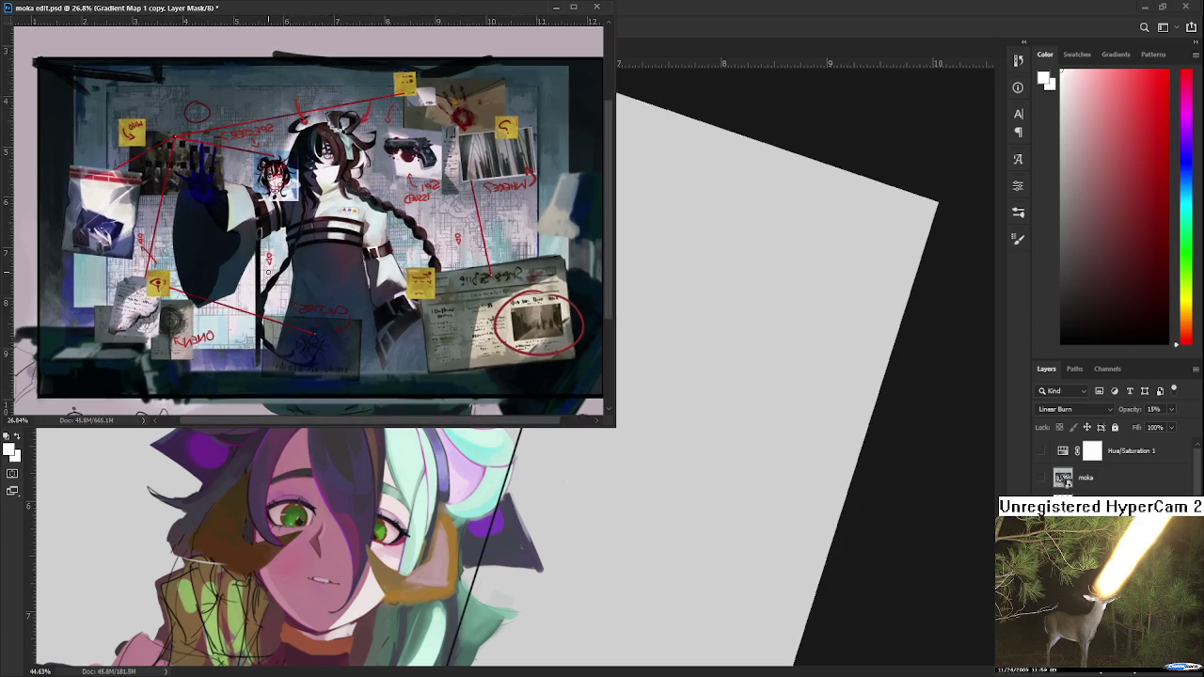
scroll(269, 273, "up", 1)
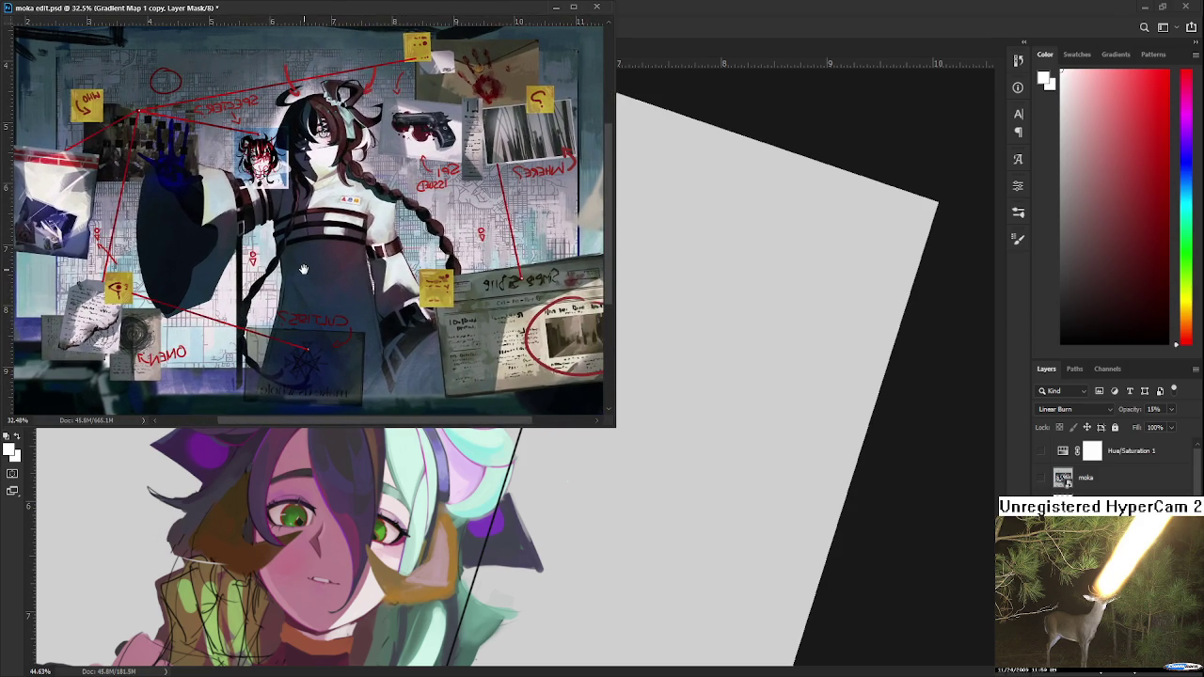
Shrink and pan the reference window above the painting, then paint a short orange-brown stroke.
left_click(617, 442)
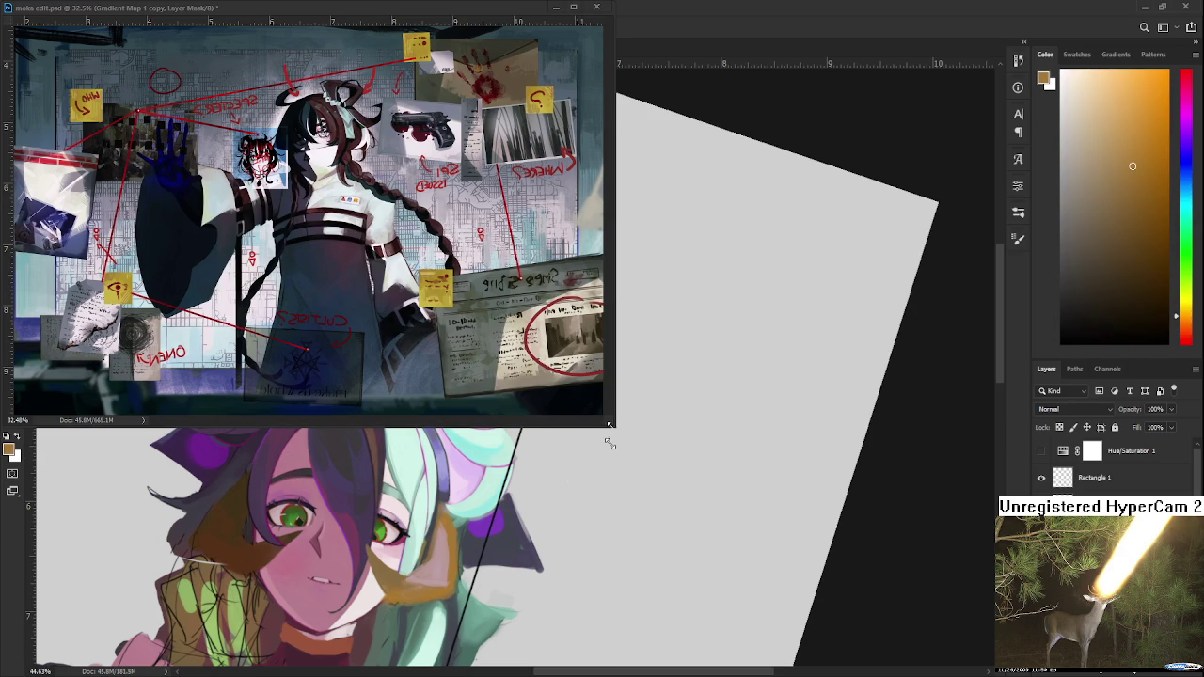
left_click_drag(615, 428, 567, 381)
left_click_drag(462, 304, 459, 296)
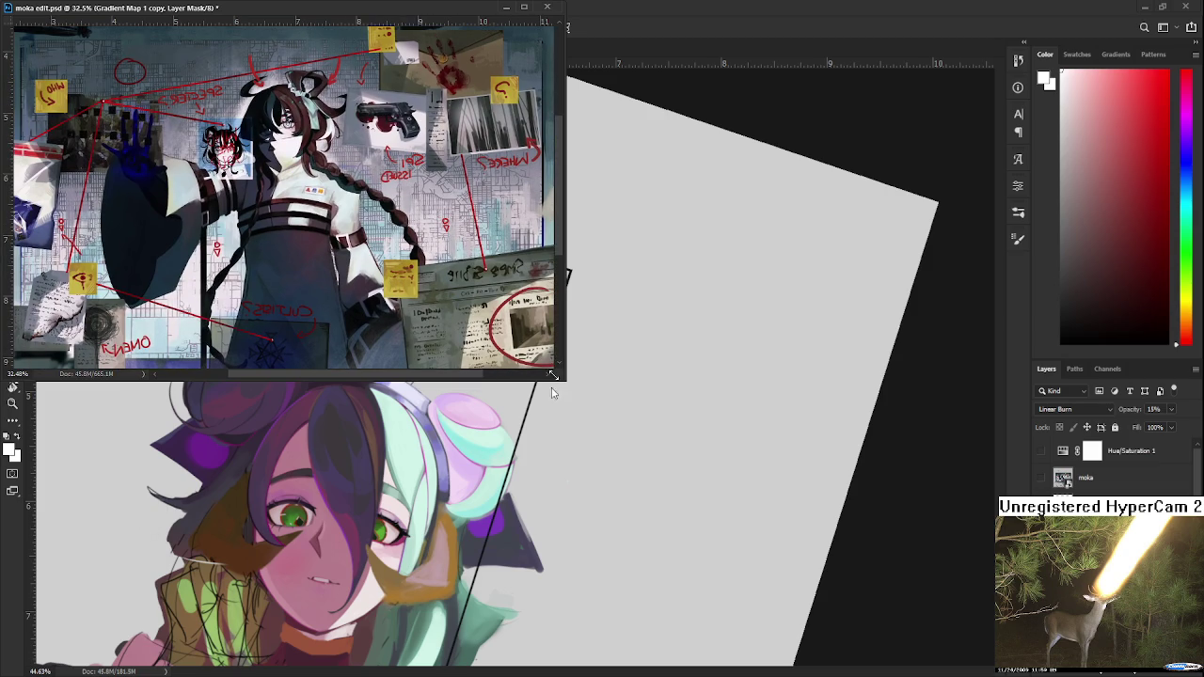
left_click_drag(561, 396, 550, 388)
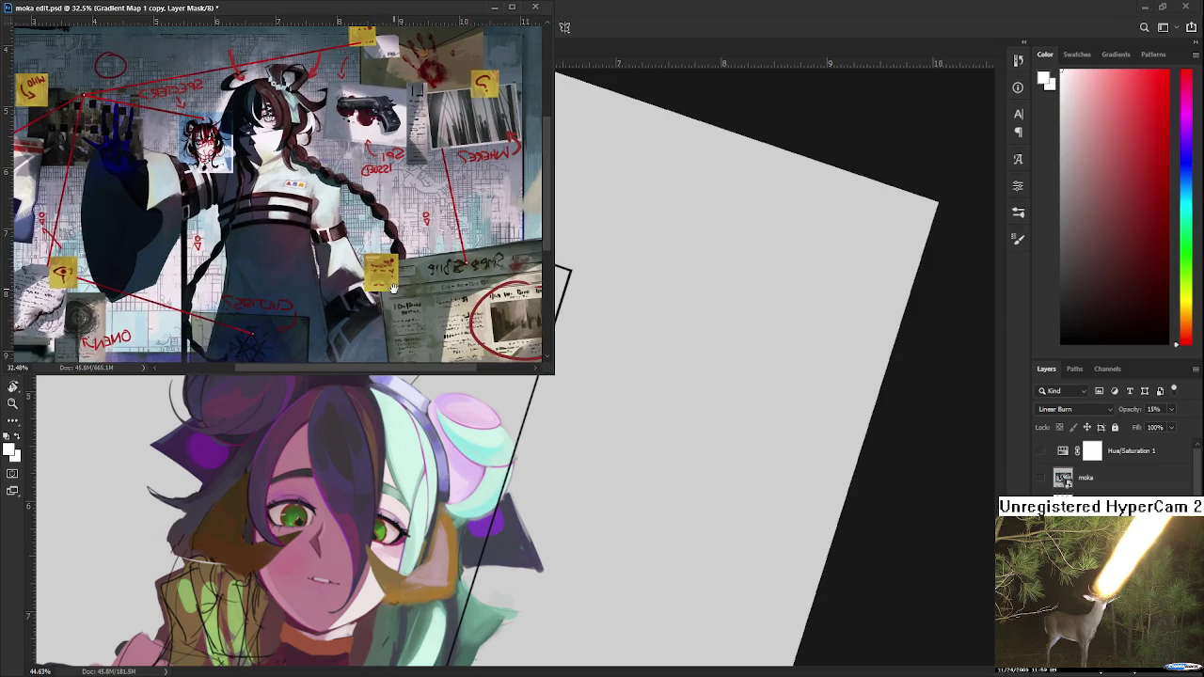
left_click(572, 450)
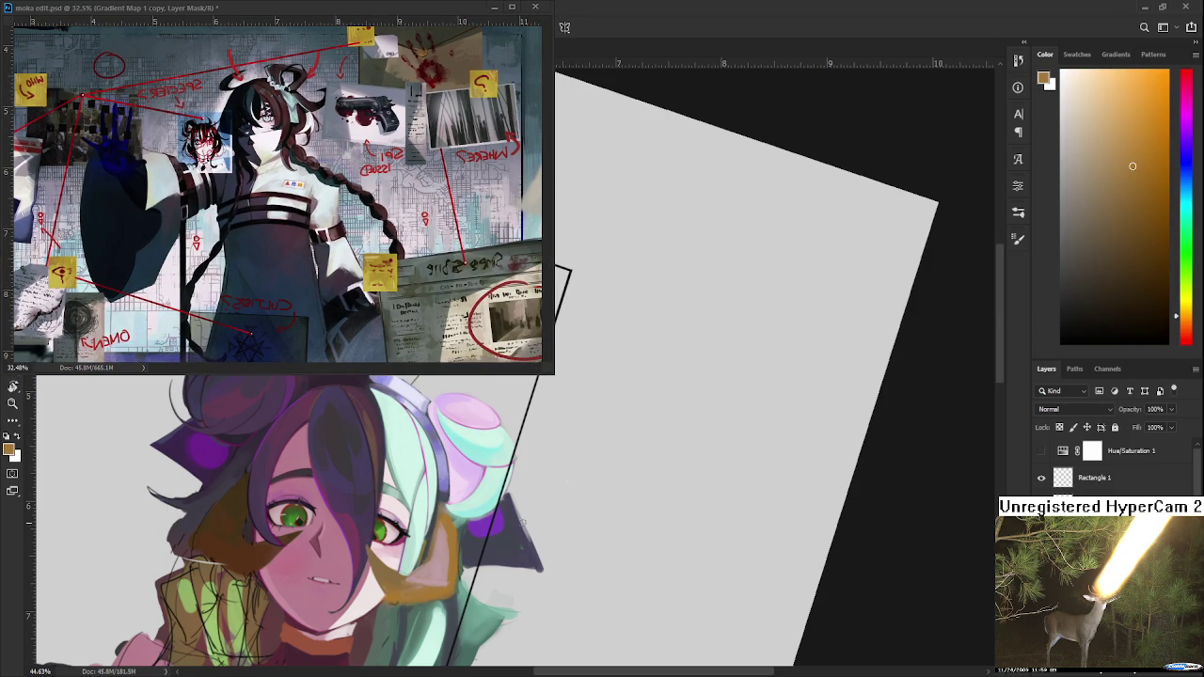
left_click_drag(607, 562, 587, 563)
Undo the stray orange-brown stroke and sample pink and orange-brown tones from the face.
scroll(458, 524, "up", 1)
key("ctrl+z")
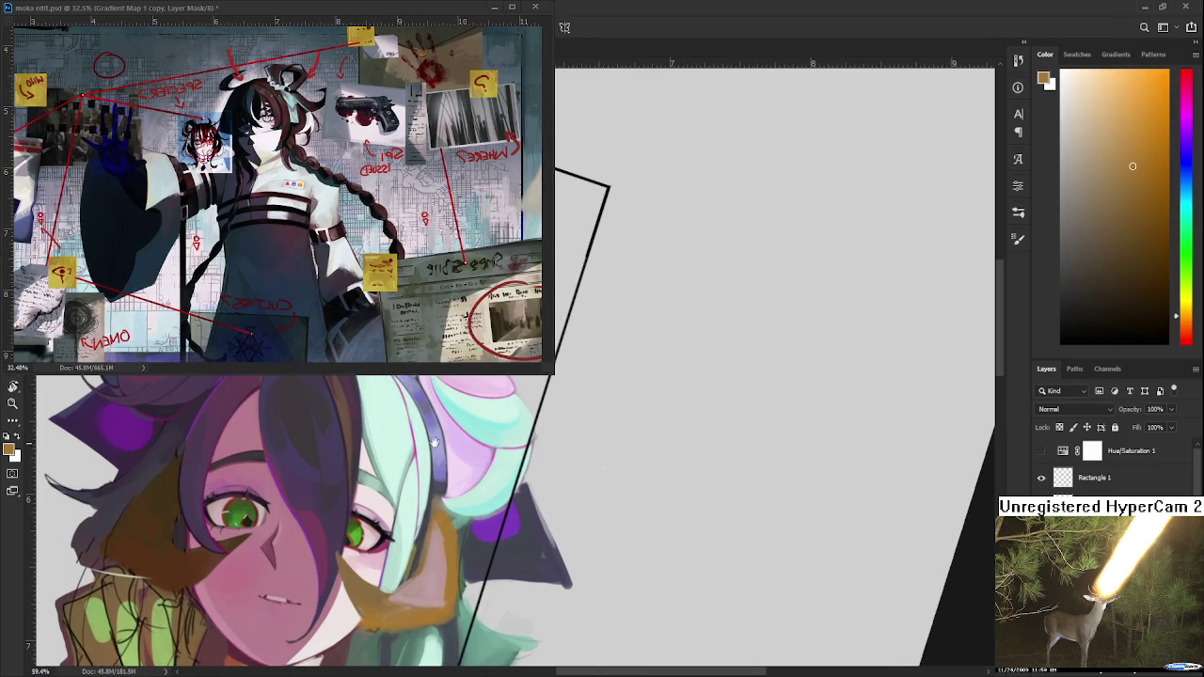
left_click_drag(443, 527, 458, 592)
left_click(459, 609, "alt")
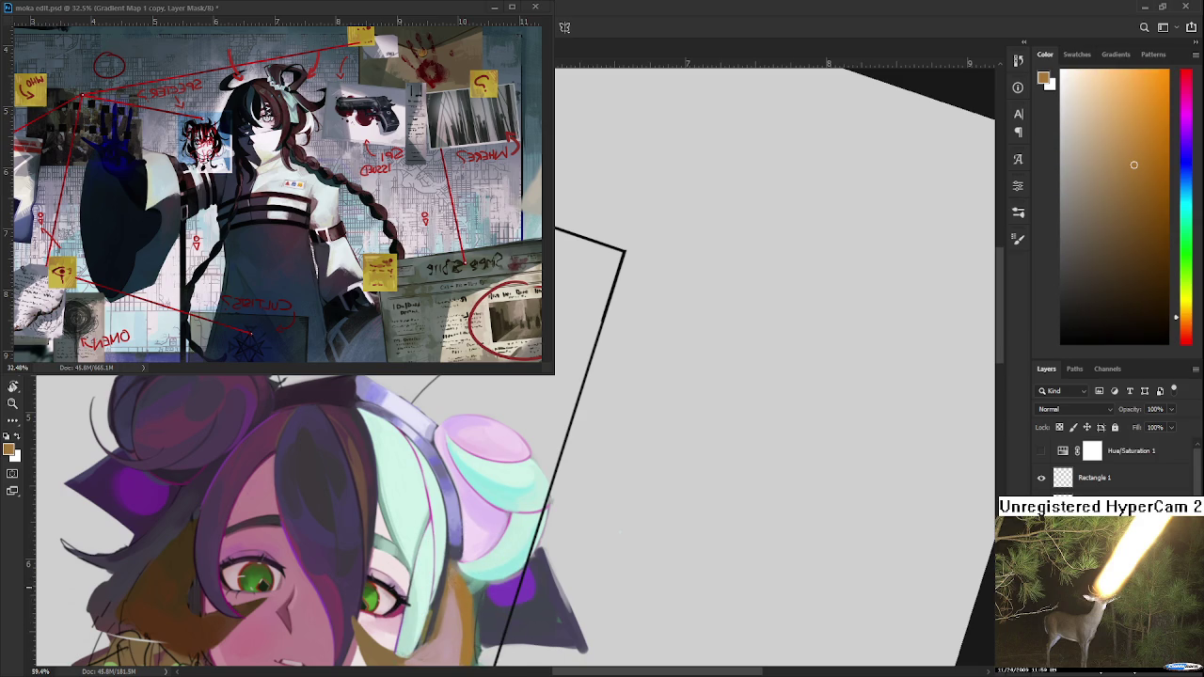
left_click(449, 605, "alt")
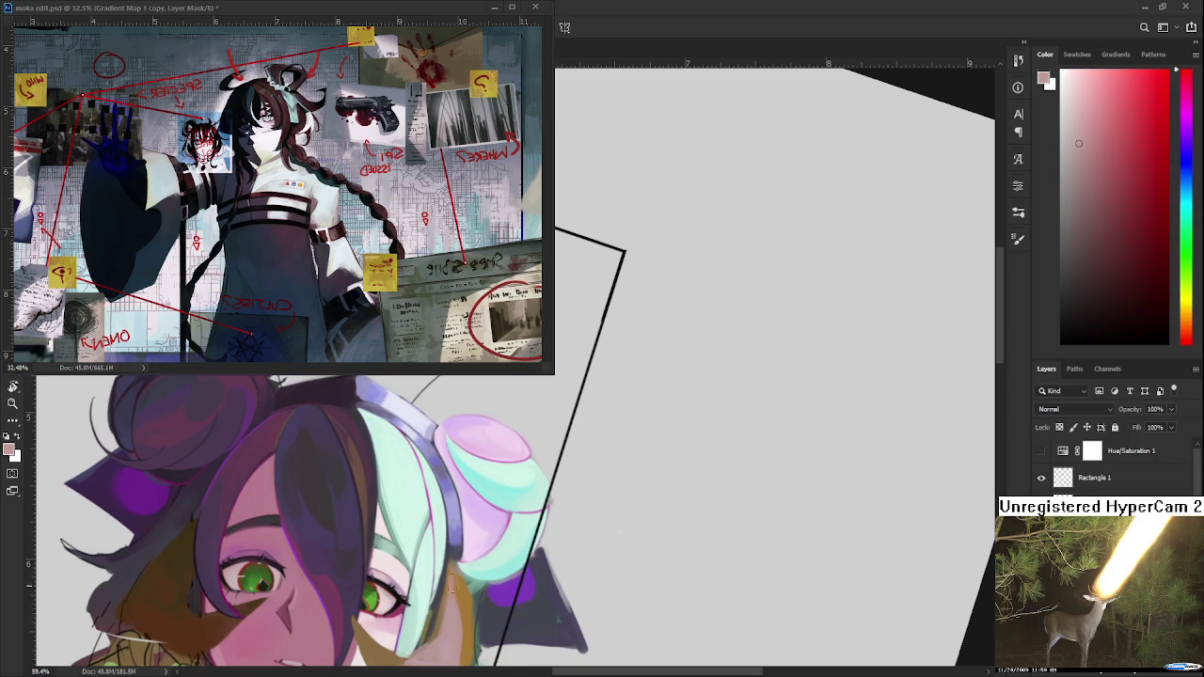
left_click(459, 591, "alt")
left_click(461, 589, "alt")
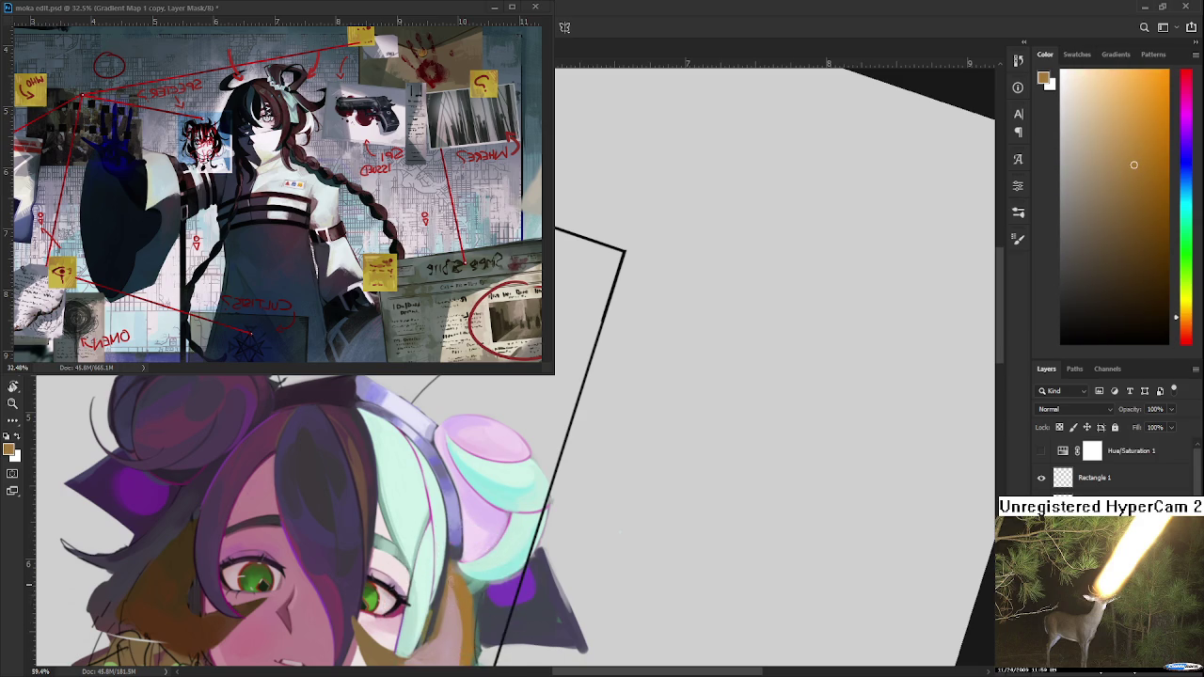
left_click(450, 603, "alt")
left_click(460, 589, "alt")
Sample mint and reds around the headphone cup, settling on the orange-brown tone.
left_click(511, 524, "alt")
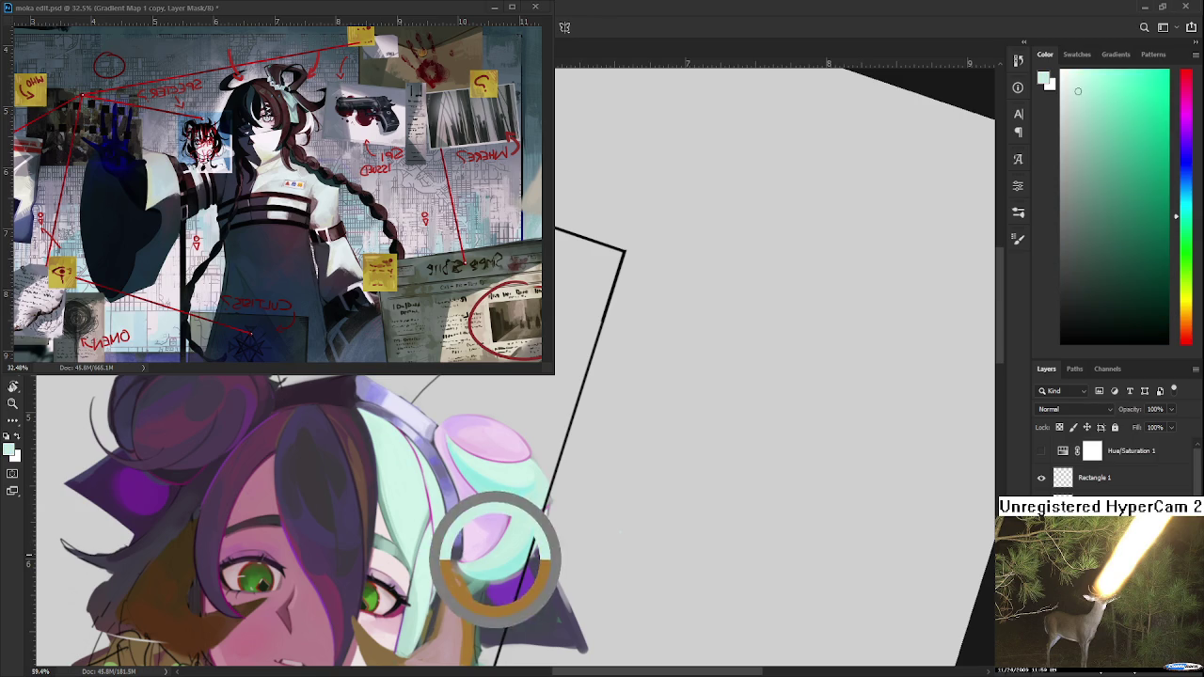
left_click(466, 580, "alt")
left_click(466, 581, "alt")
left_click(465, 583, "alt")
left_click(464, 586, "alt")
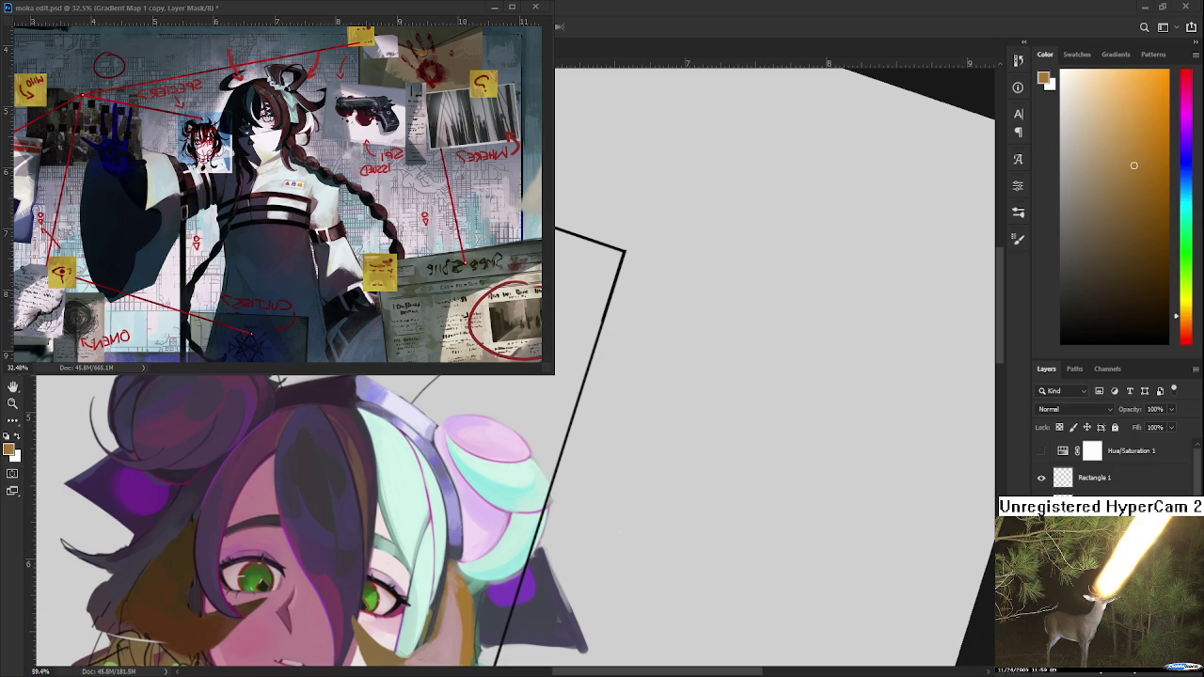
Sample mint, brown shadow and pink-red tones from the hair around the face.
left_click(446, 499, "alt")
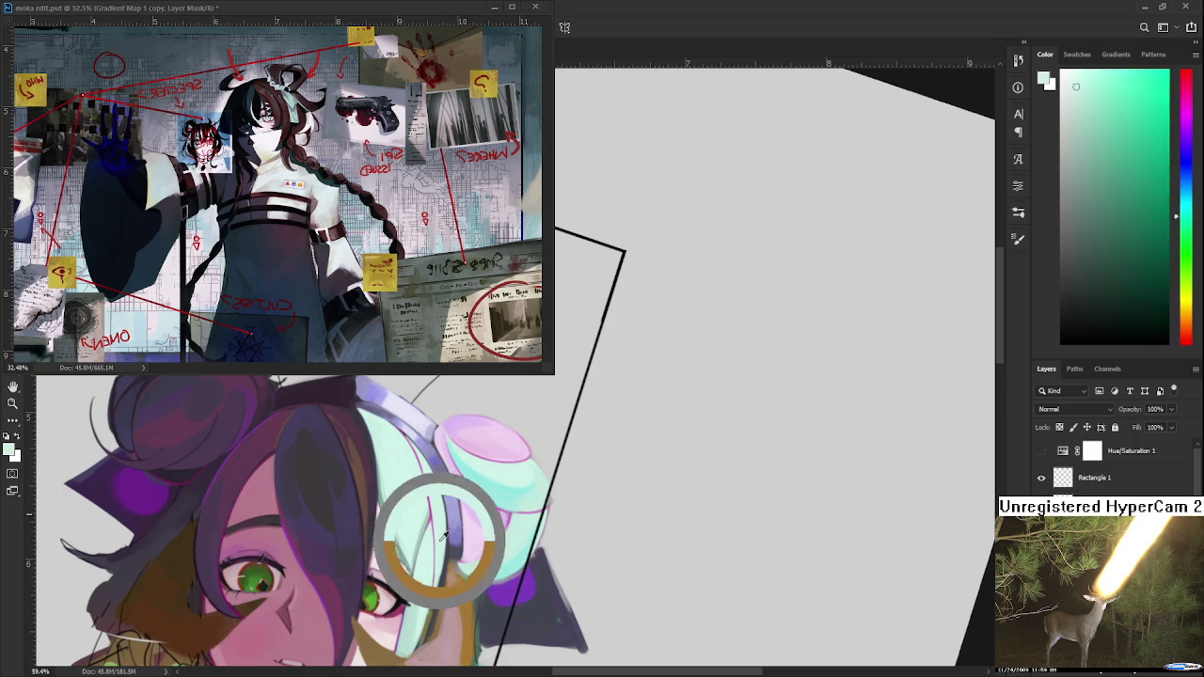
left_click(407, 454, "alt")
left_click_drag(423, 547, 447, 506)
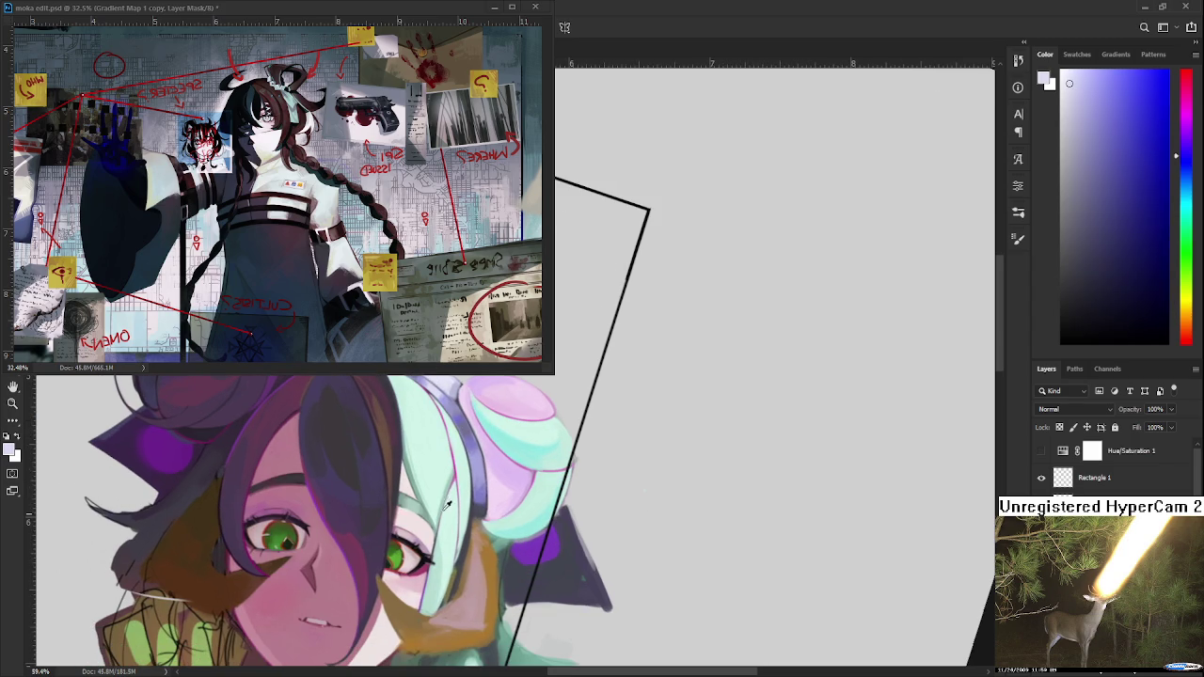
left_click(457, 553, "alt")
left_click(457, 559, "alt")
left_click(475, 565, "alt")
left_click(472, 584, "alt")
left_click(463, 607, "alt")
left_click(466, 621, "alt")
left_click(463, 613, "alt")
left_click(467, 629, "alt")
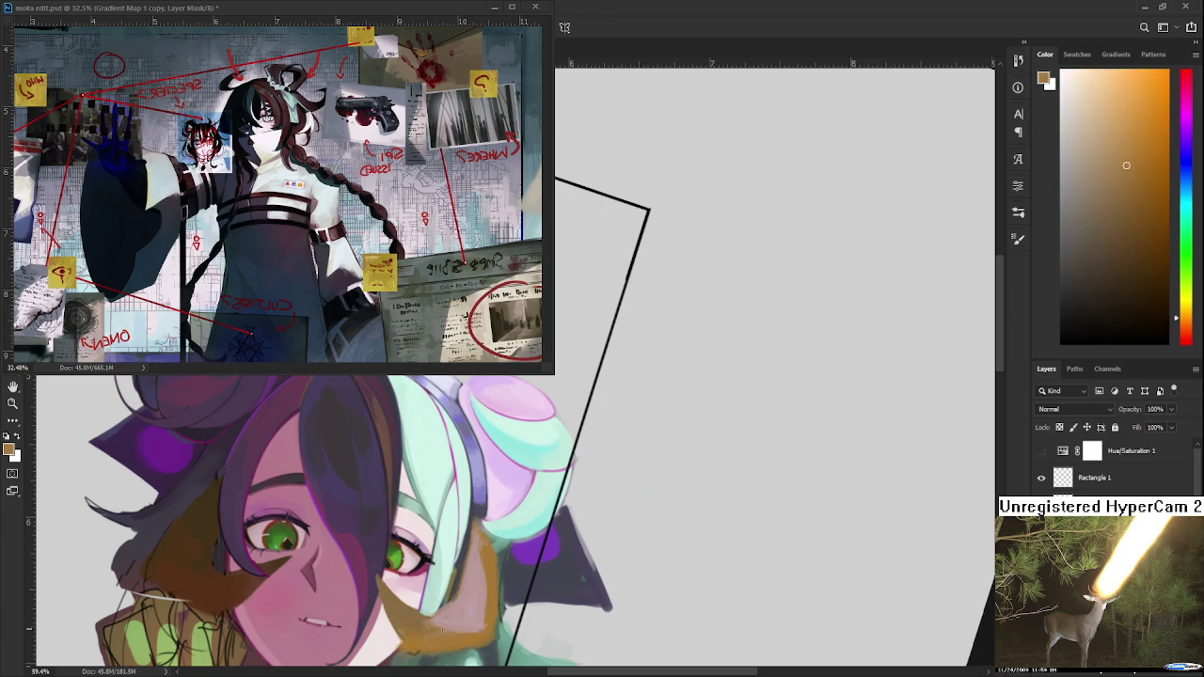
Alternate between pink and orange-brown hair samples, ending on a muted pink.
left_click_drag(487, 603, 491, 536)
left_click(491, 528, "alt")
left_click(431, 555, "alt")
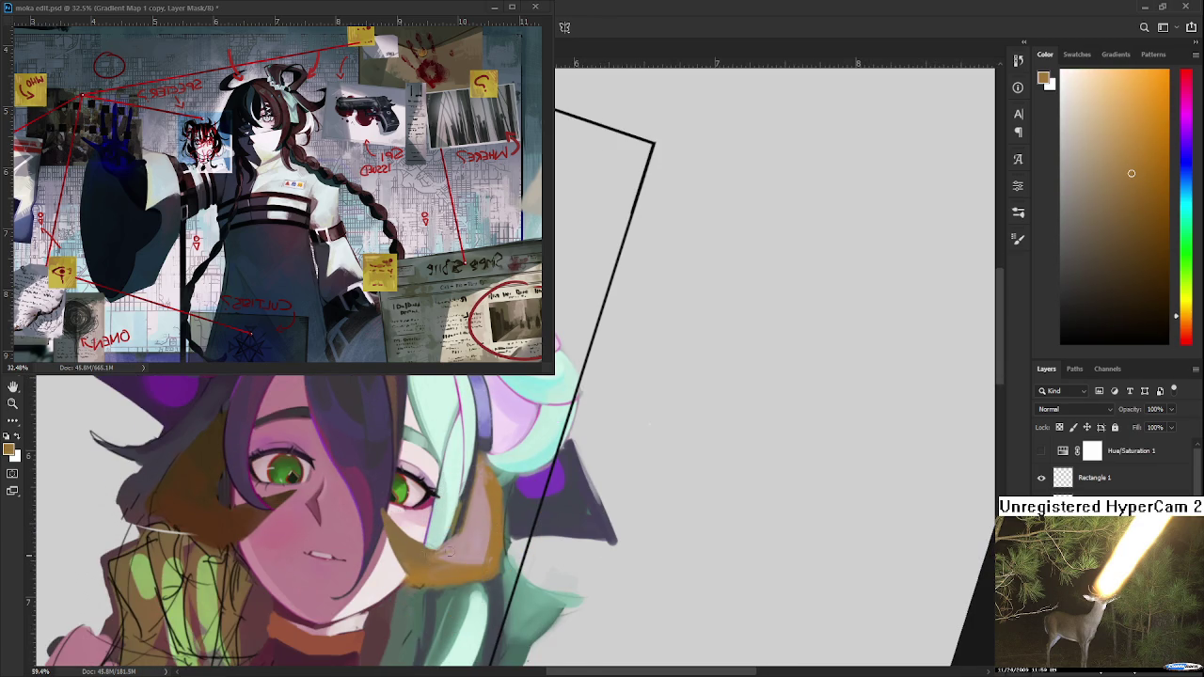
left_click(456, 517, "alt")
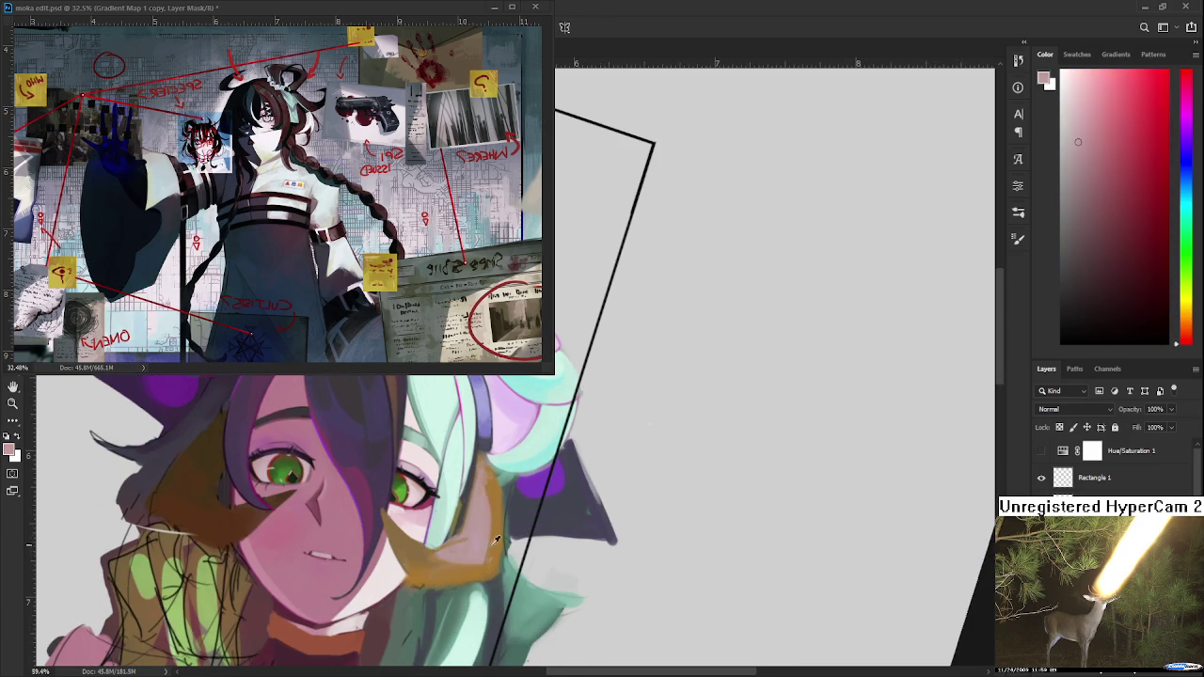
left_click(467, 523, "alt")
left_click(465, 535, "alt")
left_click(461, 536, "alt")
left_click(439, 552, "alt")
left_click(478, 517, "alt")
Zoom in and compare orange-brown and pink tones beside the cheek.
scroll(488, 506, "down", 3)
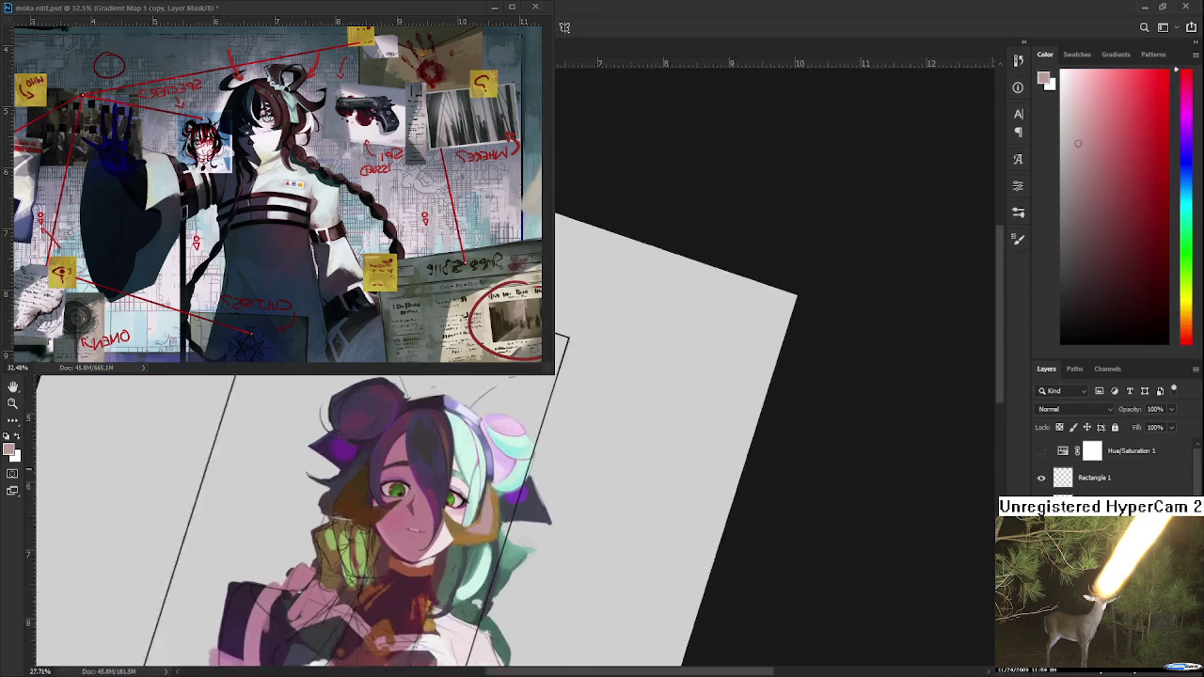
scroll(494, 508, "up", 3)
scroll(499, 509, "up", 2)
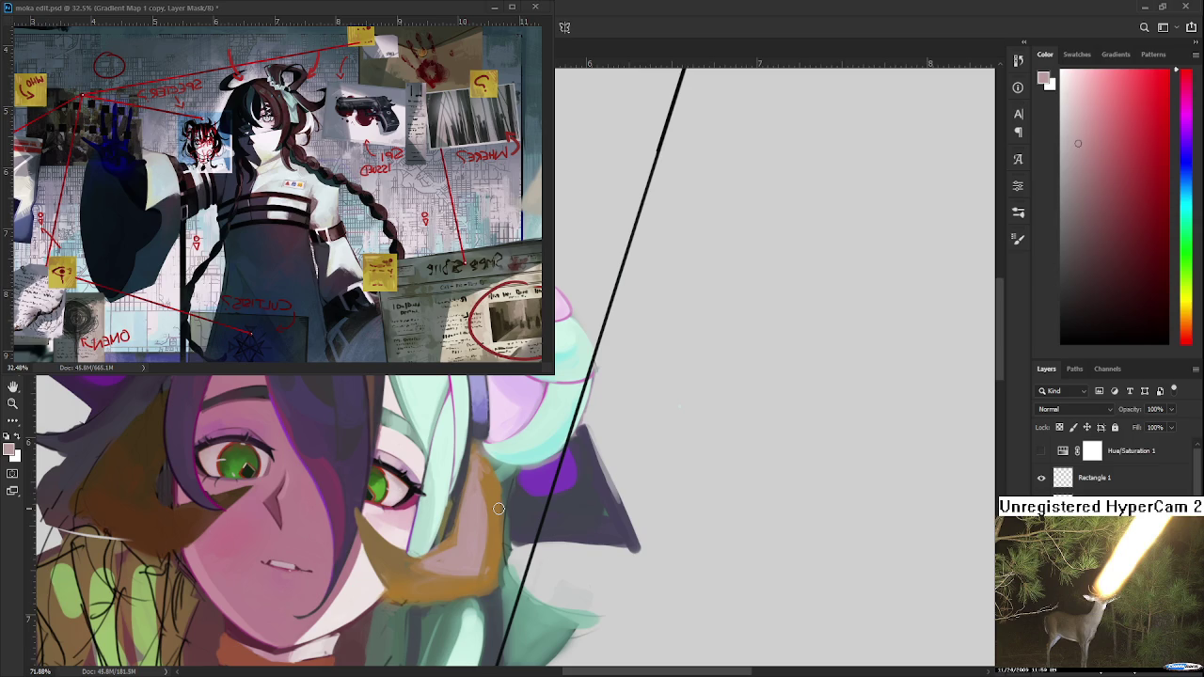
left_click(477, 486, "alt")
left_click(496, 490, "alt")
left_click(498, 480, "alt")
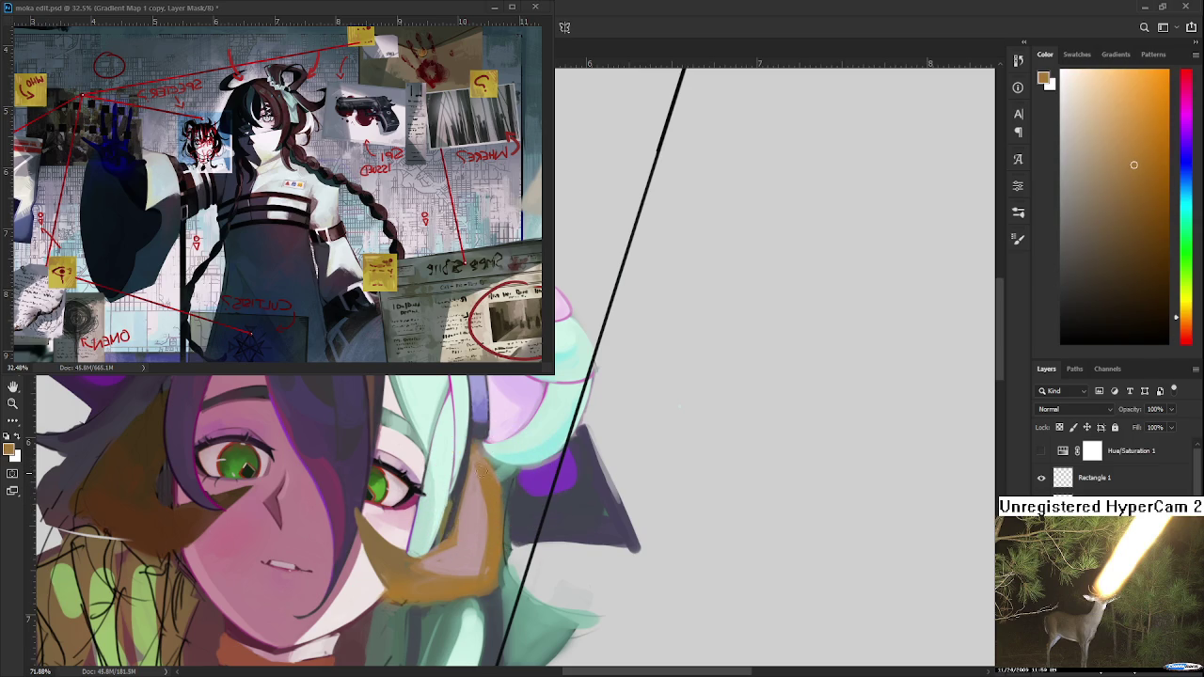
left_click(478, 480, "alt")
left_click(489, 476, "alt")
Settle on orange-brown and paint a stroke down the mint hair beside the cheek.
left_click(477, 492, "alt")
left_click(489, 494, "alt")
left_click(483, 485, "alt")
left_click(489, 480, "alt")
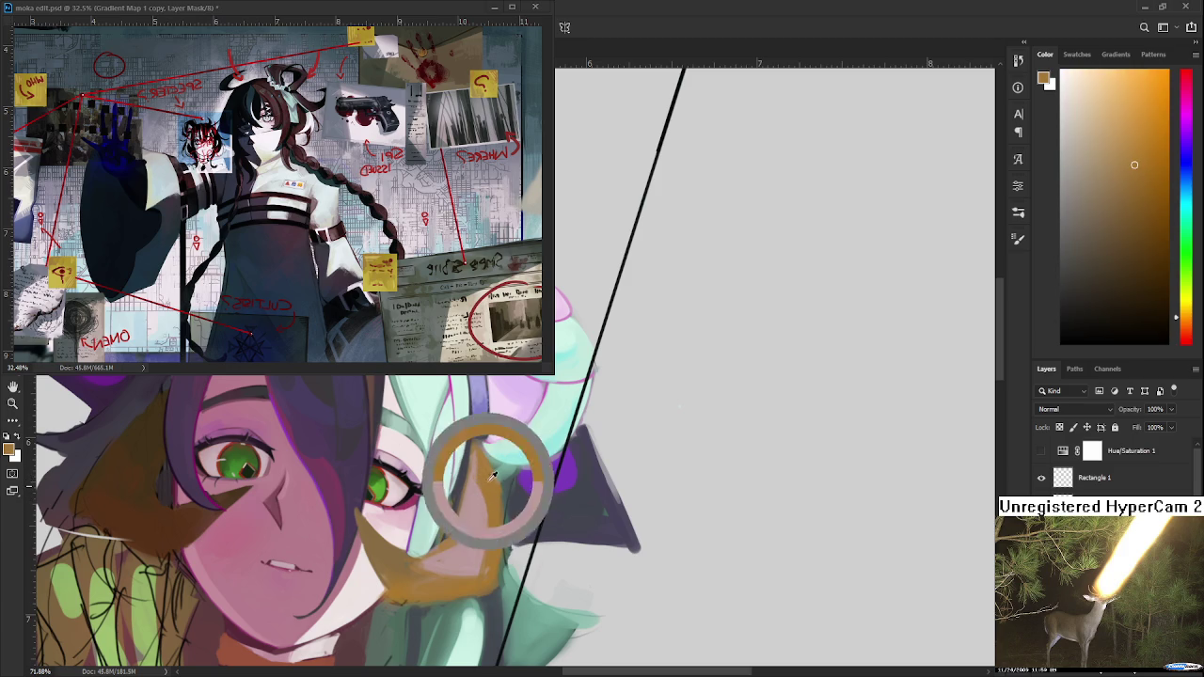
left_click(503, 501, "alt")
left_click(502, 516, "alt")
left_click_drag(503, 515, 496, 576)
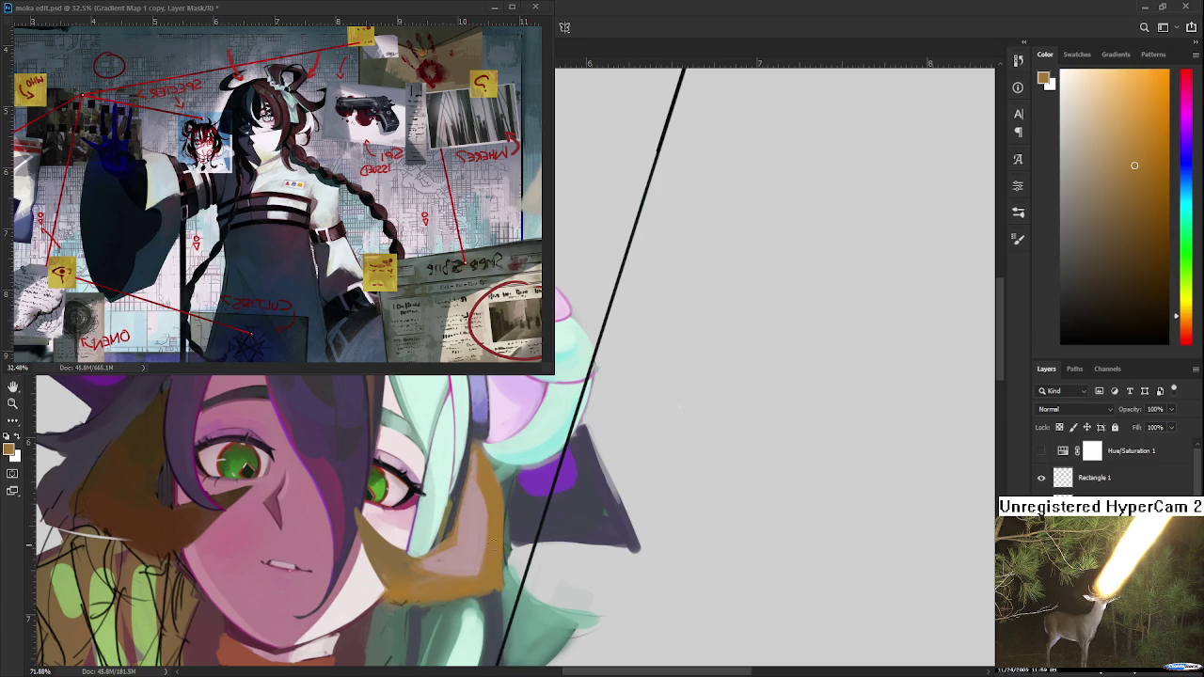
left_click_drag(526, 527, 324, 491)
left_click(324, 491, "alt")
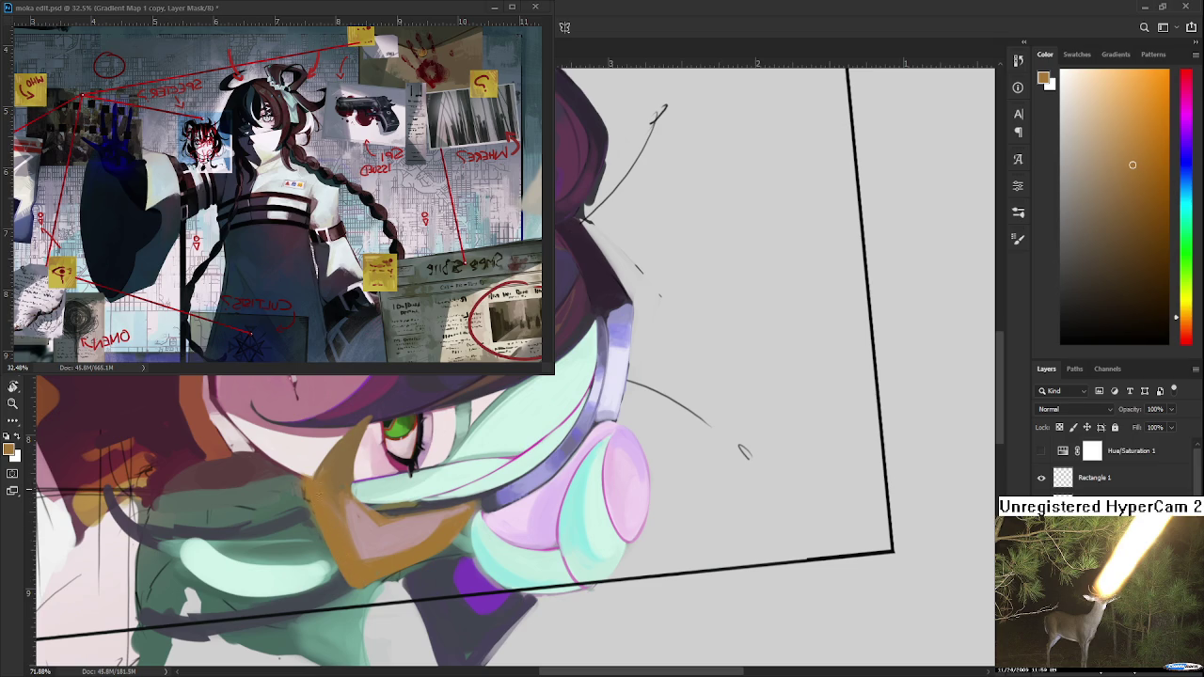
Resample the brown tone, tilt the canvas further, then set it upright slightly zoomed in.
left_click(347, 450, "alt")
left_click(338, 480, "alt")
left_click(317, 494, "alt")
left_click_drag(715, 376, 658, 423)
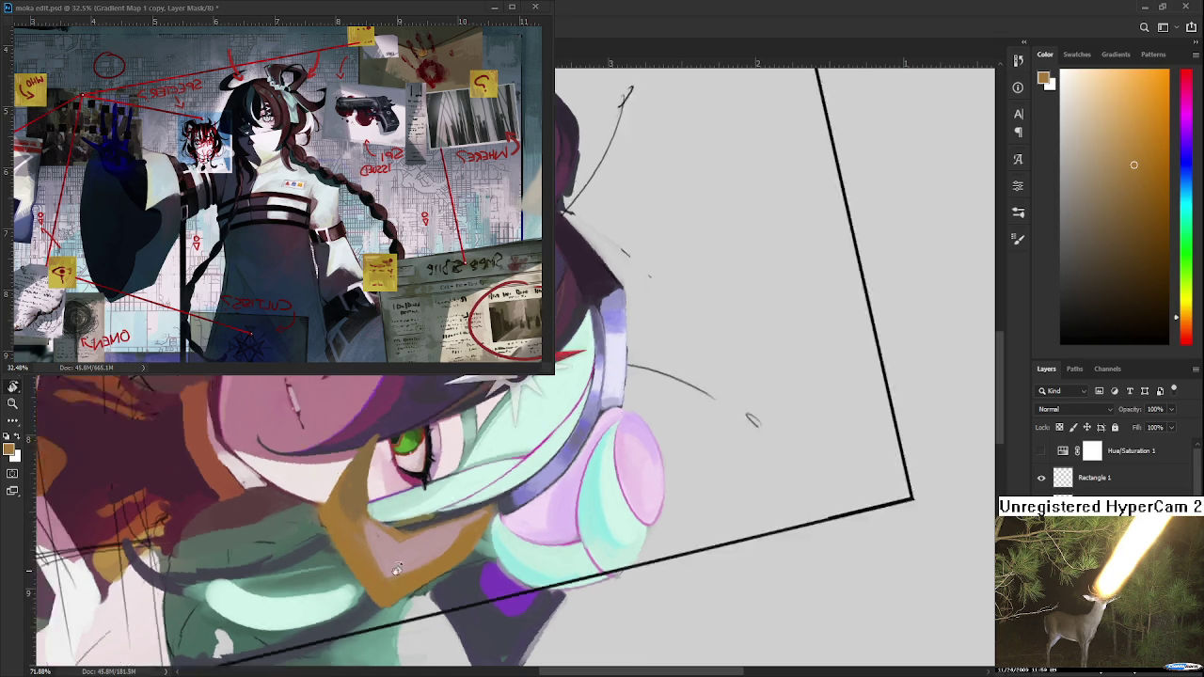
left_click_drag(559, 536, 581, 533)
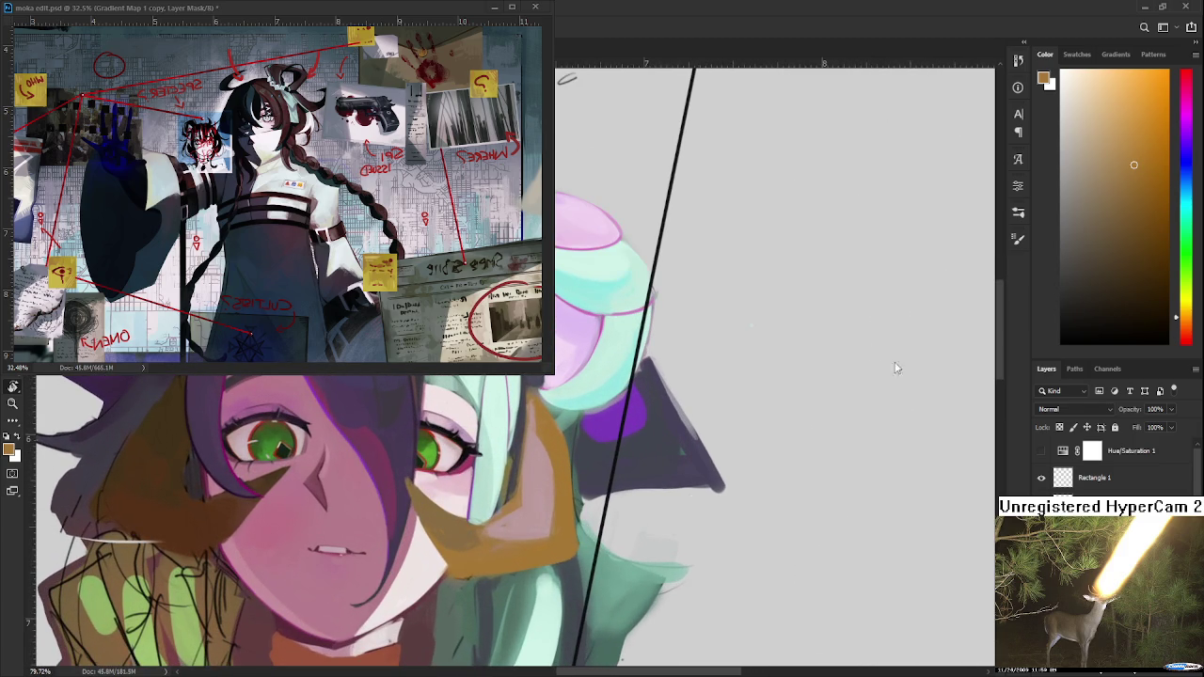
Sample a light pink skin tone and paint it into the ear shape.
key("r")
left_click(546, 499, "alt")
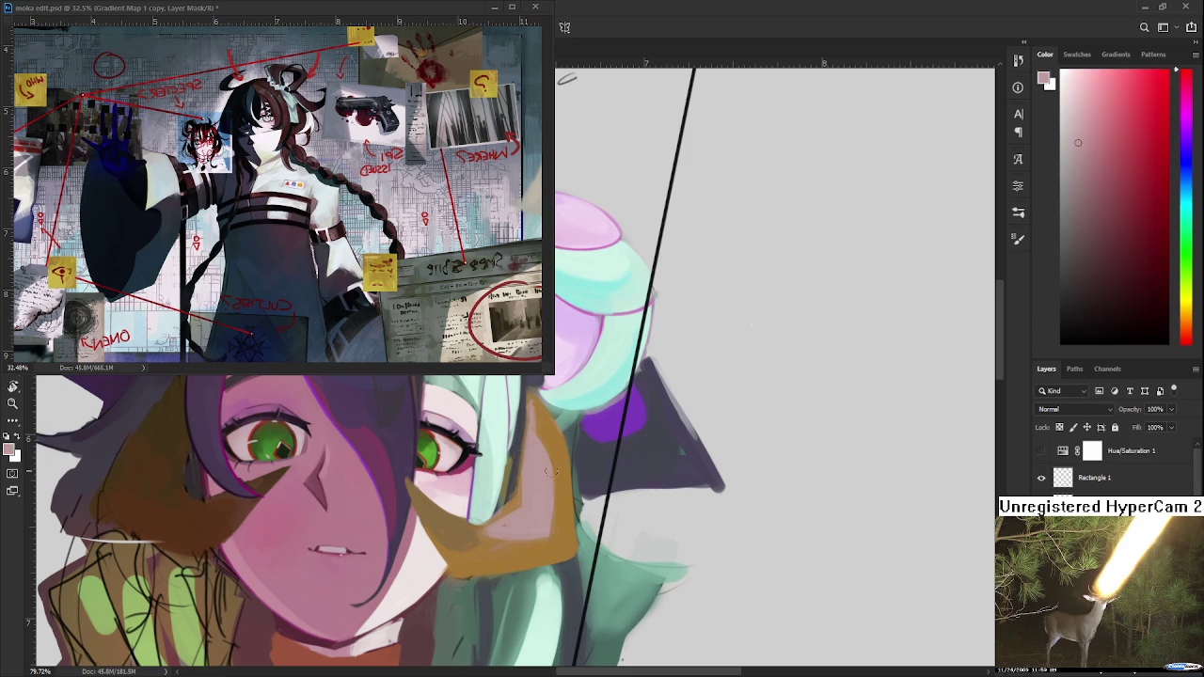
mouse_move(552, 481)
left_mouse_down()
mouse_move(538, 533)
mouse_move(544, 597)
mouse_move(538, 583)
left_mouse_up()
left_click(541, 395, "alt")
left_click_drag(547, 503, 550, 550)
Compare orange-brown and pink samples near the ear, settling on light pink skin.
left_click(541, 584, "alt")
left_click(525, 593, "alt")
left_click(545, 604, "alt")
left_click(557, 576, "alt")
left_click(552, 579, "alt")
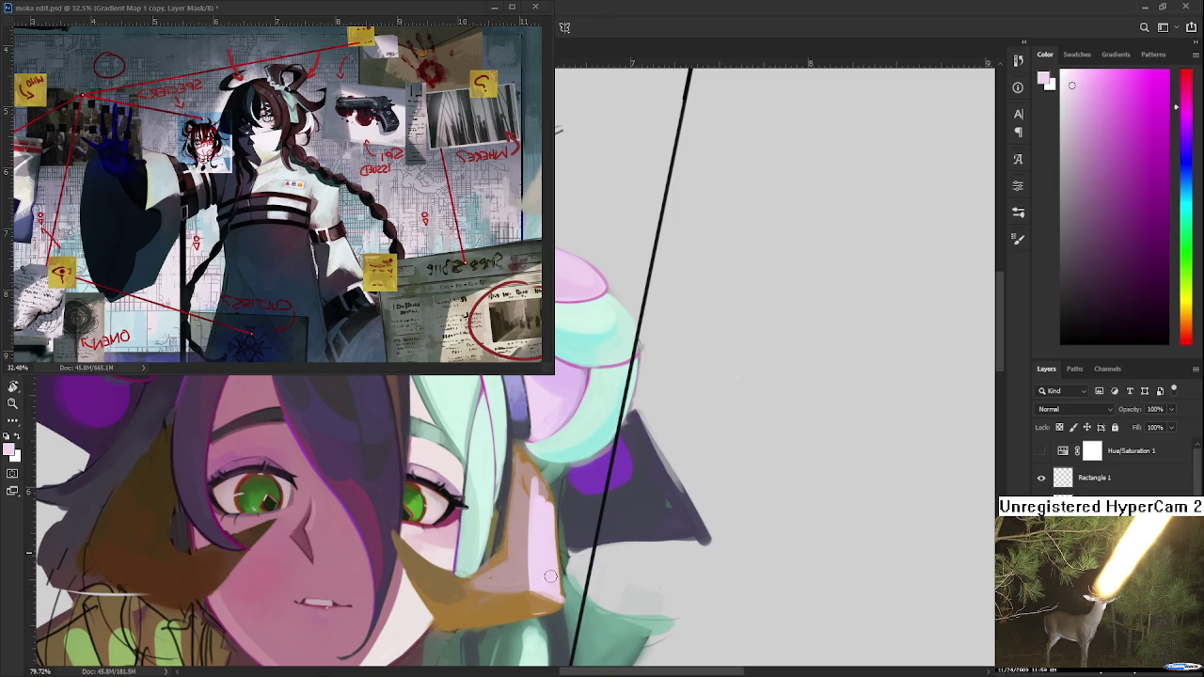
left_click(543, 518, "alt")
mouse_move(543, 518)
left_mouse_down()
mouse_move(530, 525)
mouse_move(506, 461)
left_mouse_up()
Refine the ear edge with small pale pink strokes against the teal-grey hair edge.
left_click(527, 522, "alt")
left_click(503, 486, "alt")
left_click(525, 502, "alt")
left_click(523, 525, "alt")
left_click(505, 482, "alt")
left_click(522, 515, "alt")
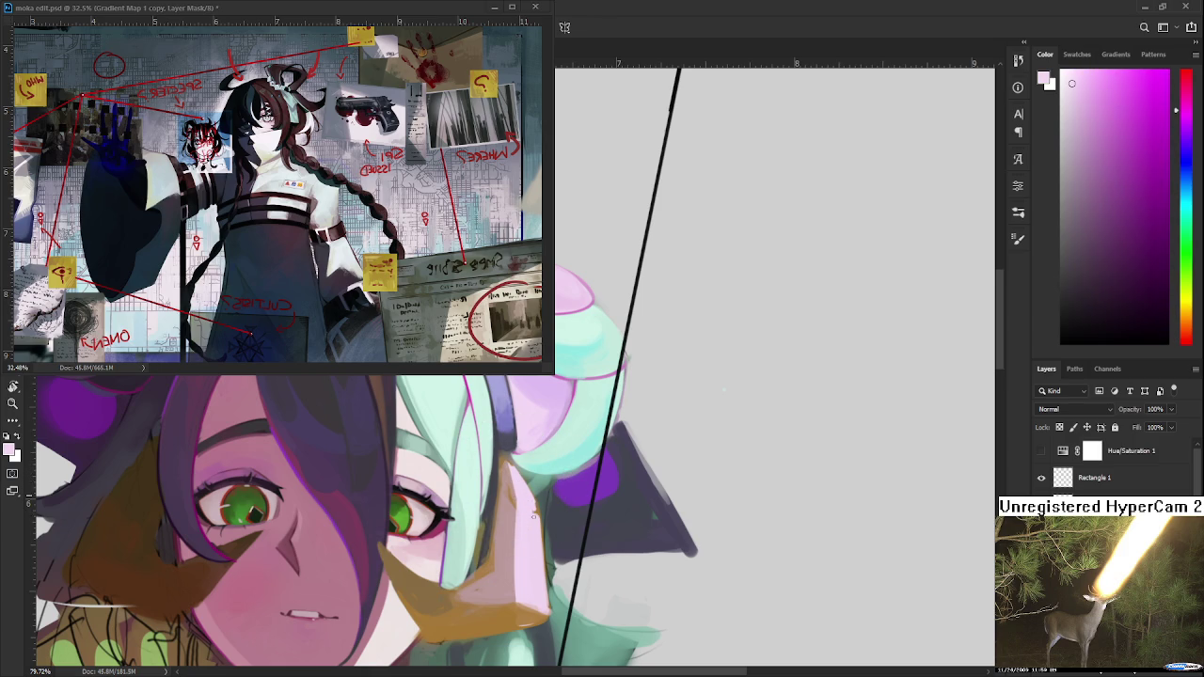
left_click(531, 495, "alt")
left_click(541, 508, "alt")
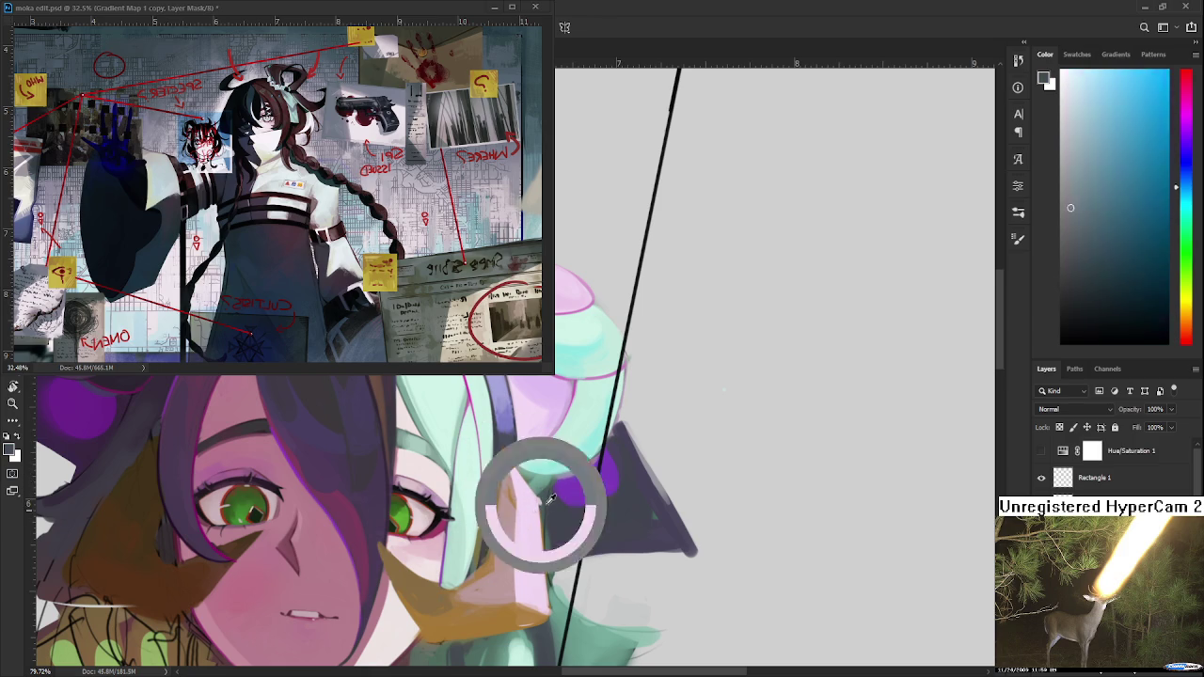
left_click(541, 513, "alt")
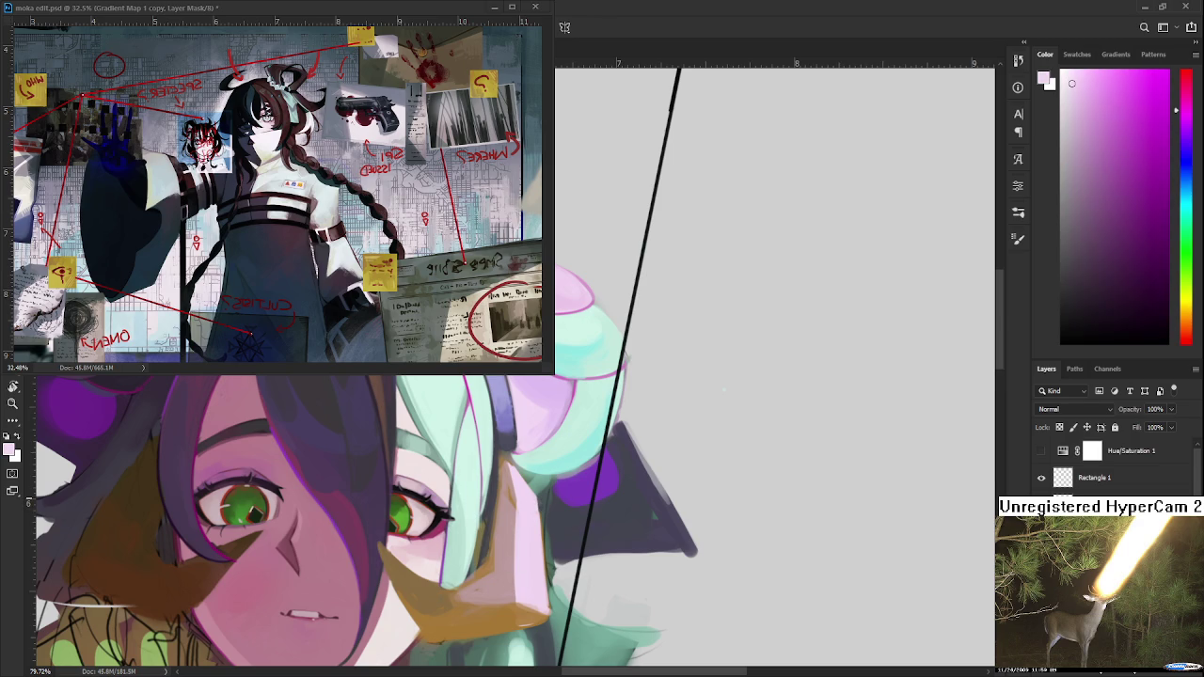
scroll(546, 499, "down", 5)
scroll(548, 482, "up", 2)
scroll(548, 483, "up", 2)
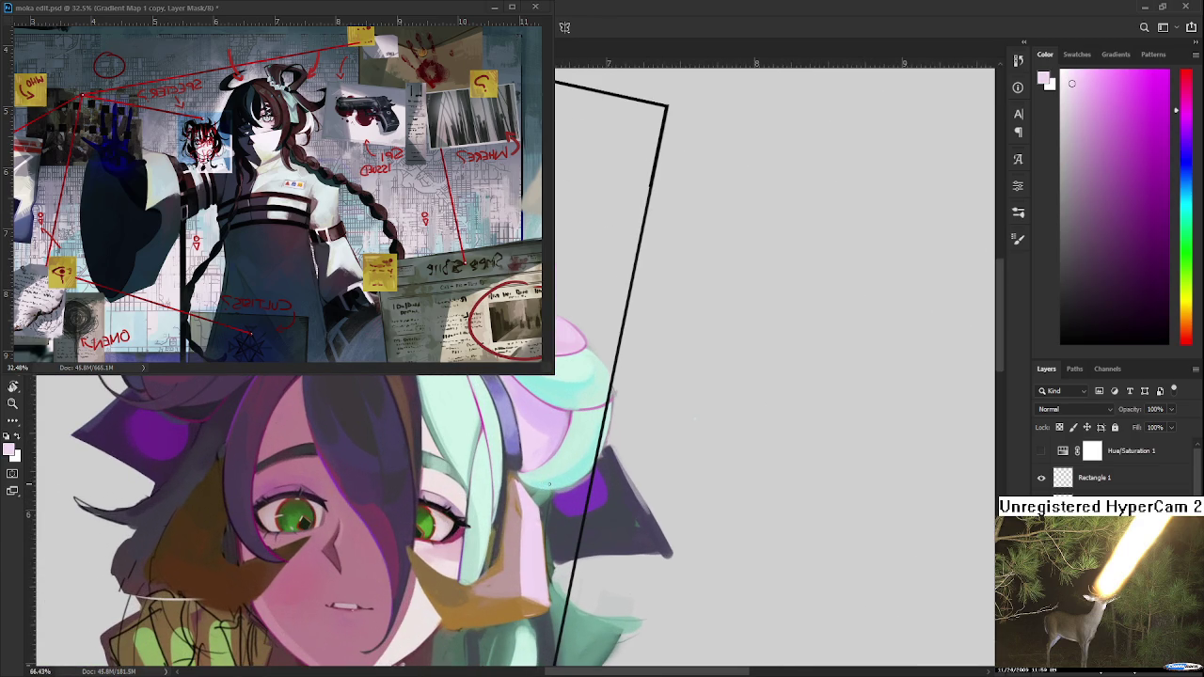
left_click(494, 508, "alt")
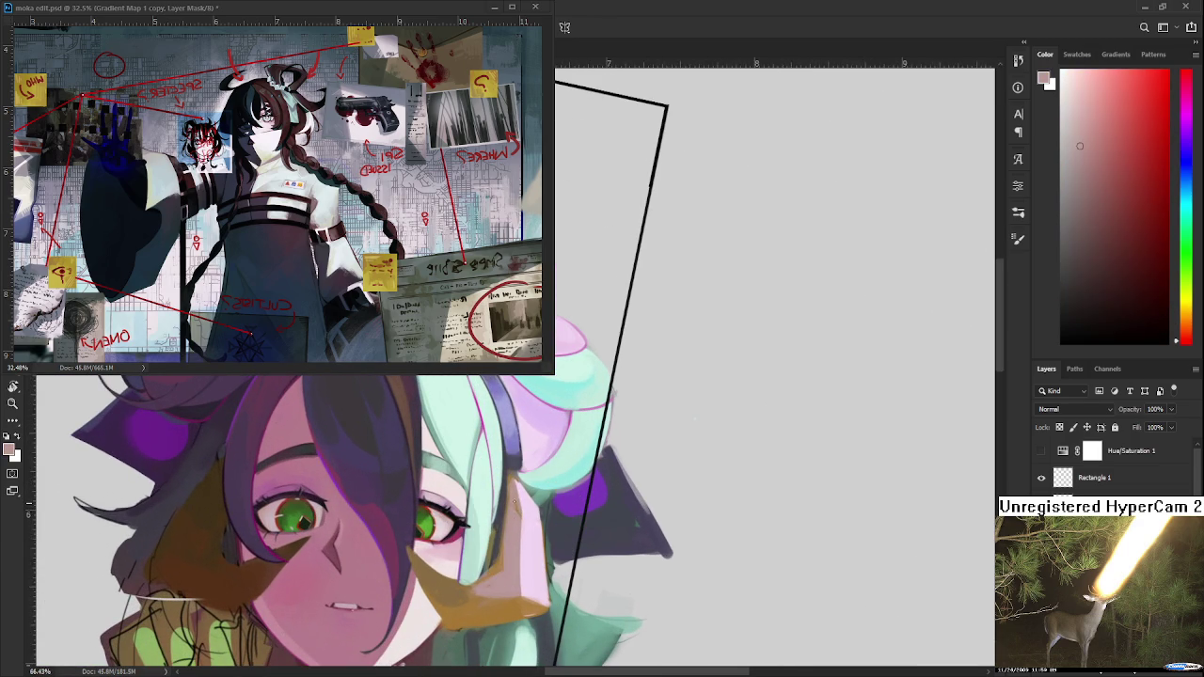
left_click(516, 506, "alt")
scroll(489, 525, "up", 1)
Sample light pink, dusty pink and tan tones around the ear and hair.
left_click(516, 520, "alt")
left_click_drag(516, 520, 512, 546)
left_click(523, 542)
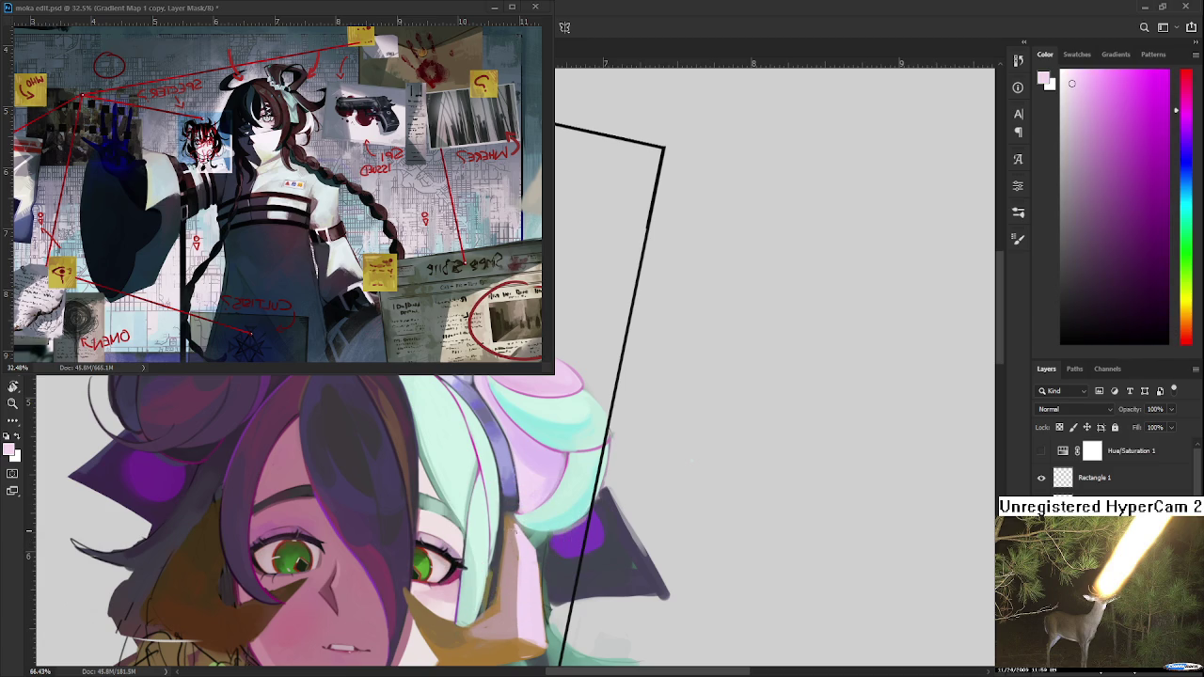
left_click(524, 524)
left_click(518, 528)
left_click(517, 525)
left_click(527, 524, "alt")
left_click(527, 525, "alt")
left_click(527, 527, "alt")
left_click(515, 529, "alt")
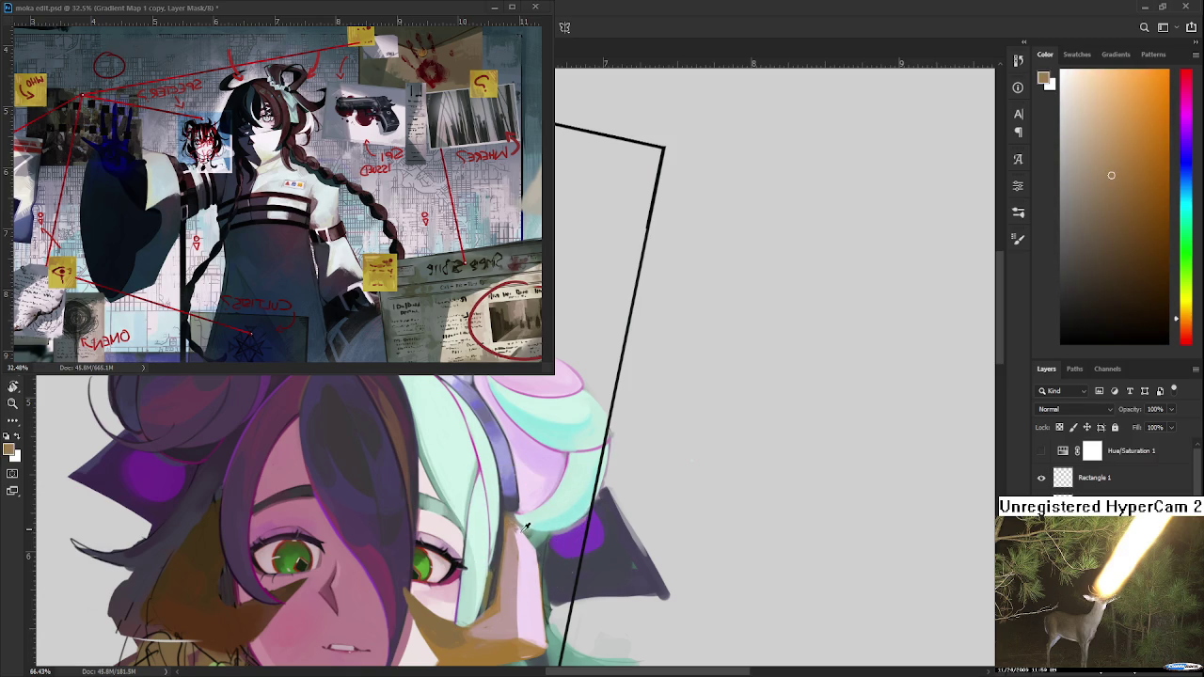
left_click(527, 526, "alt")
left_click(518, 529, "alt")
Settle on the tan hair tone and paint a thin stroke along the cheek edge.
left_click(518, 531, "alt")
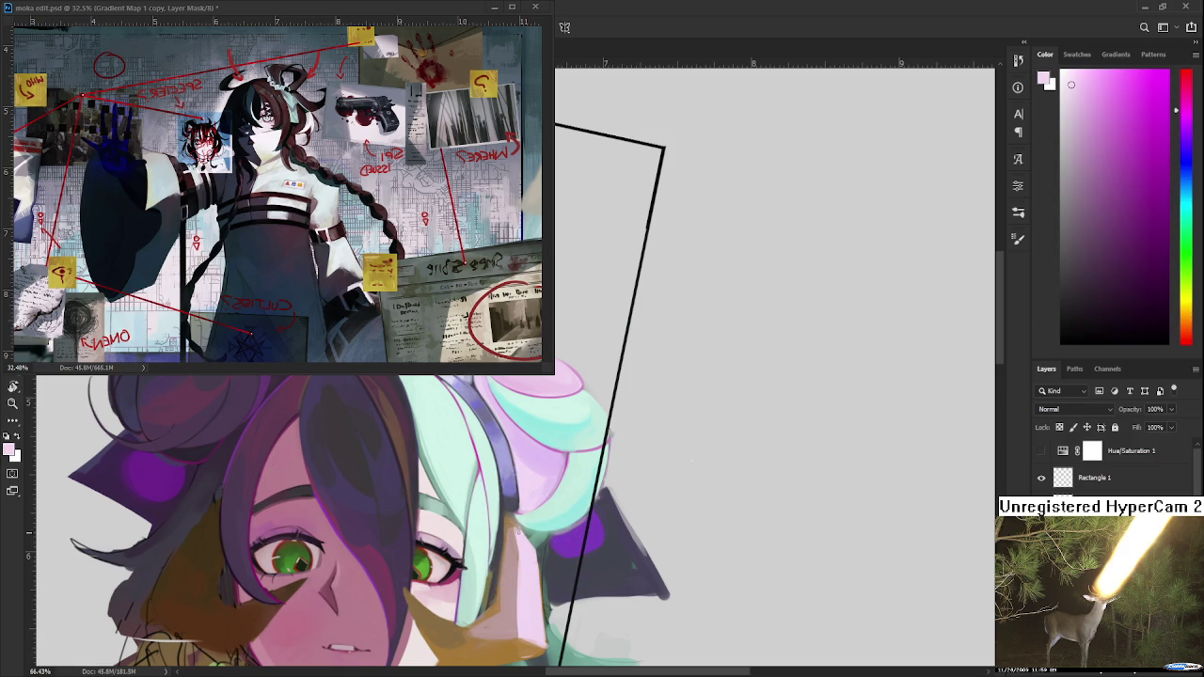
left_click(518, 529, "alt")
left_click(519, 526, "alt")
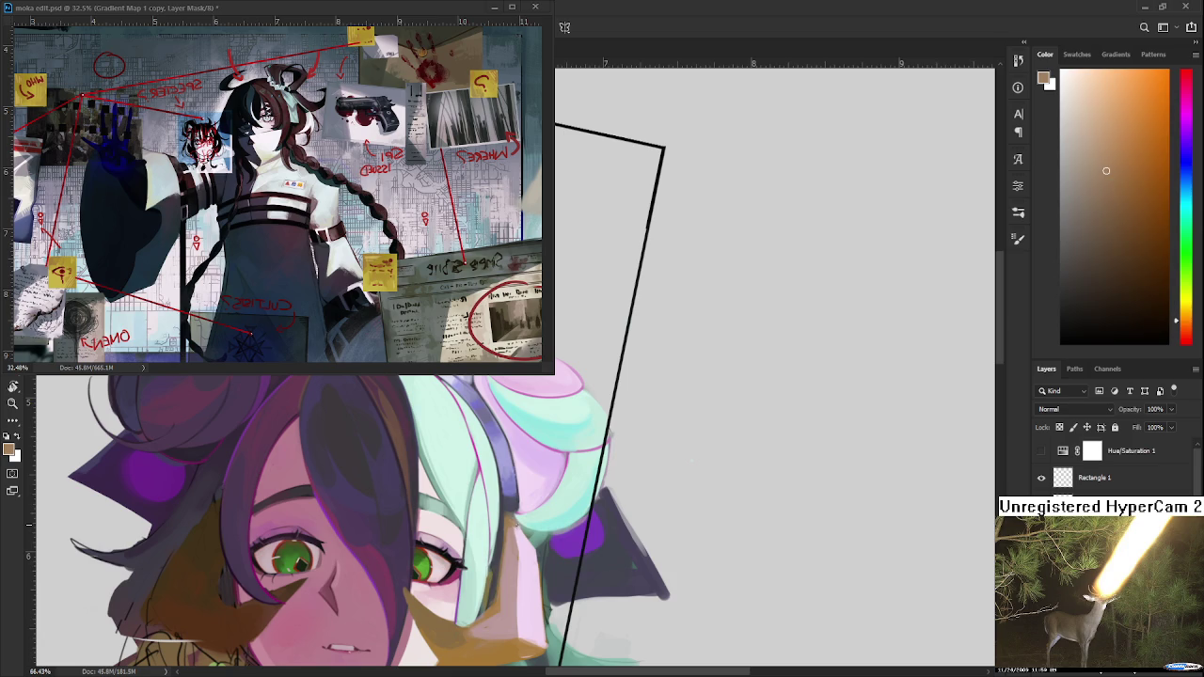
left_click(517, 527, "alt")
left_click(515, 525, "alt")
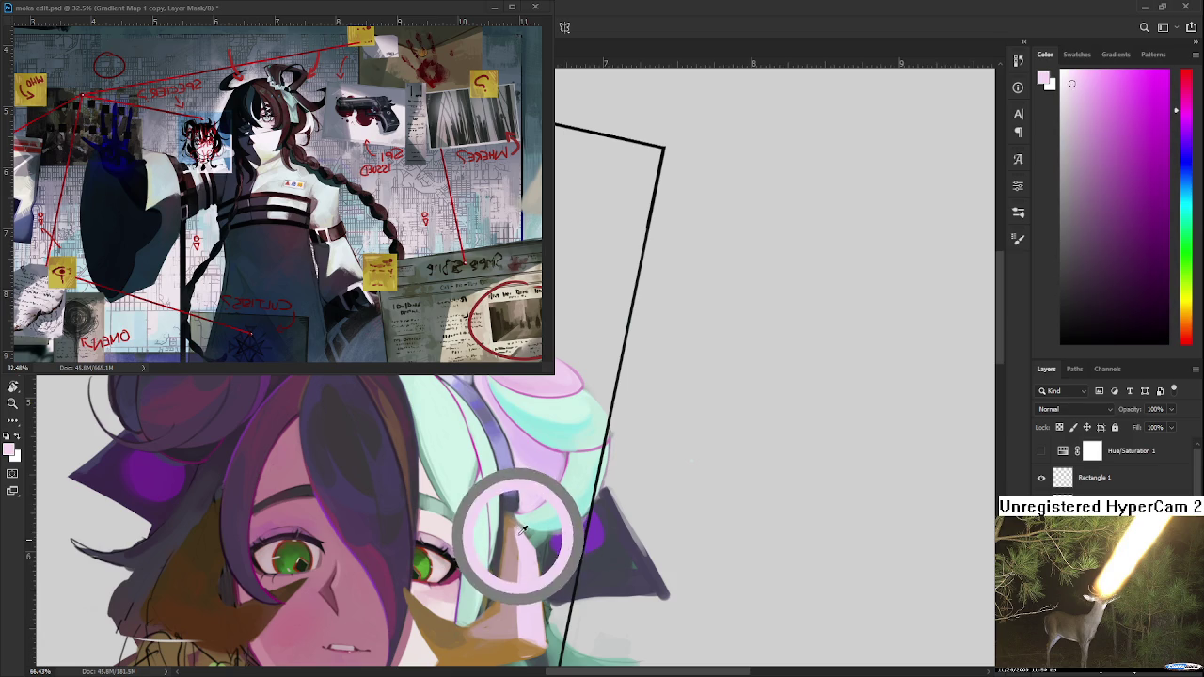
left_click(517, 527, "alt")
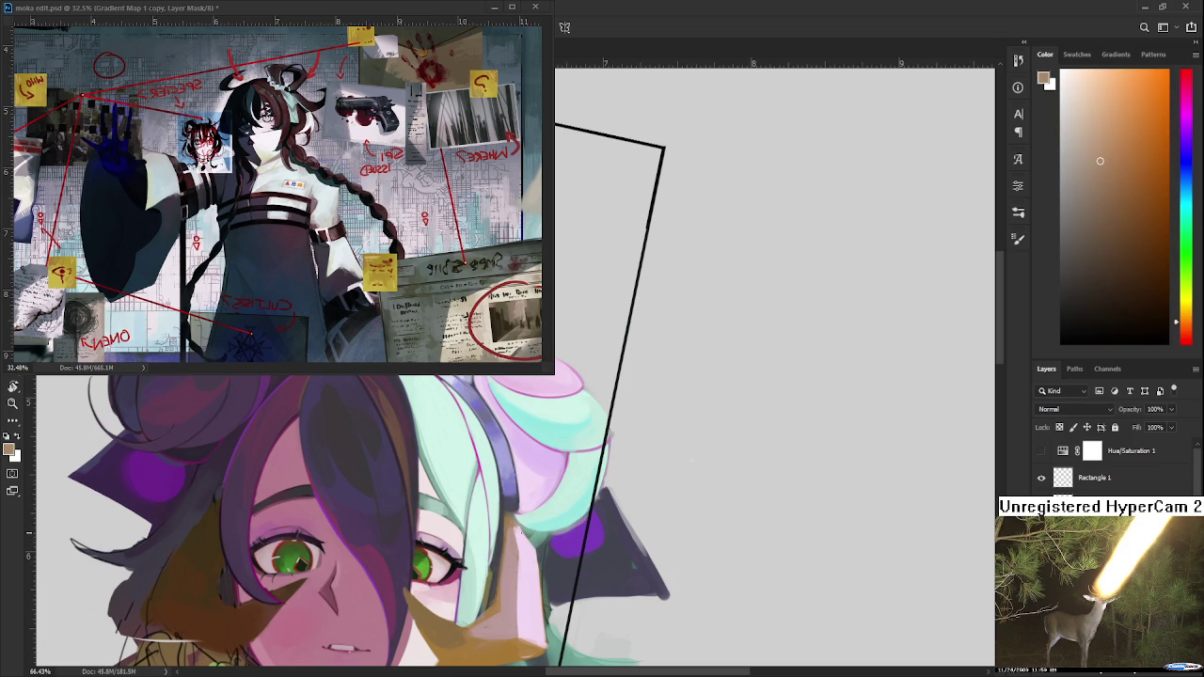
left_click(522, 527, "alt")
left_click(518, 532, "alt")
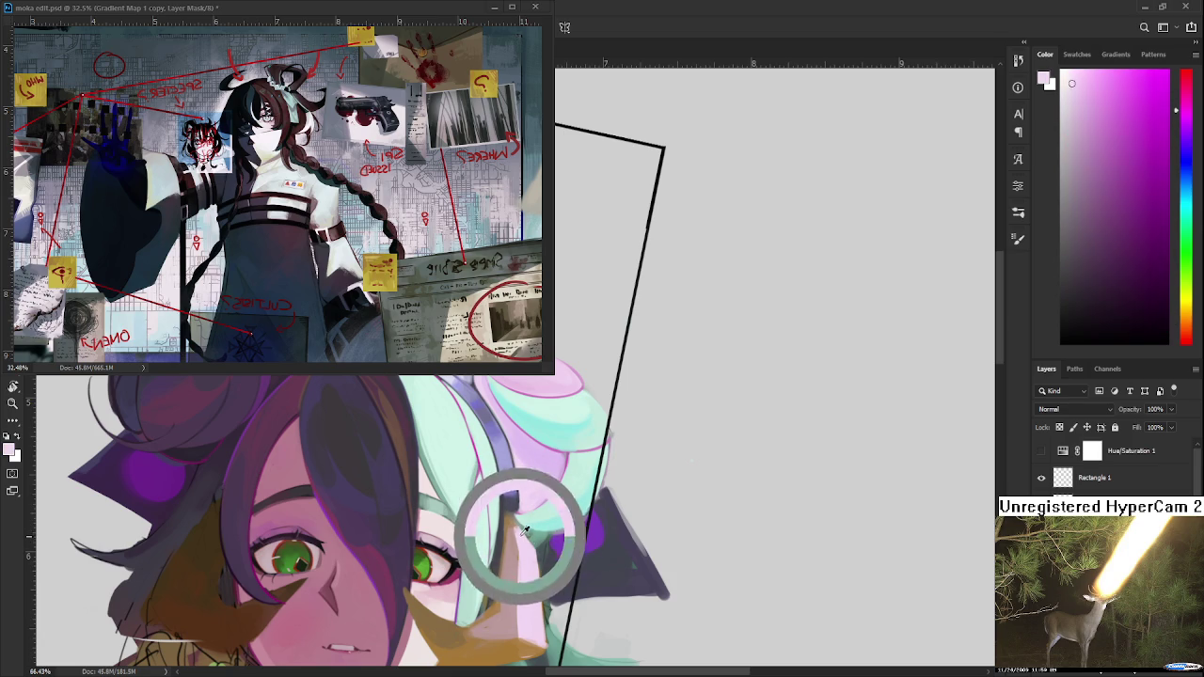
left_click(513, 530, "alt")
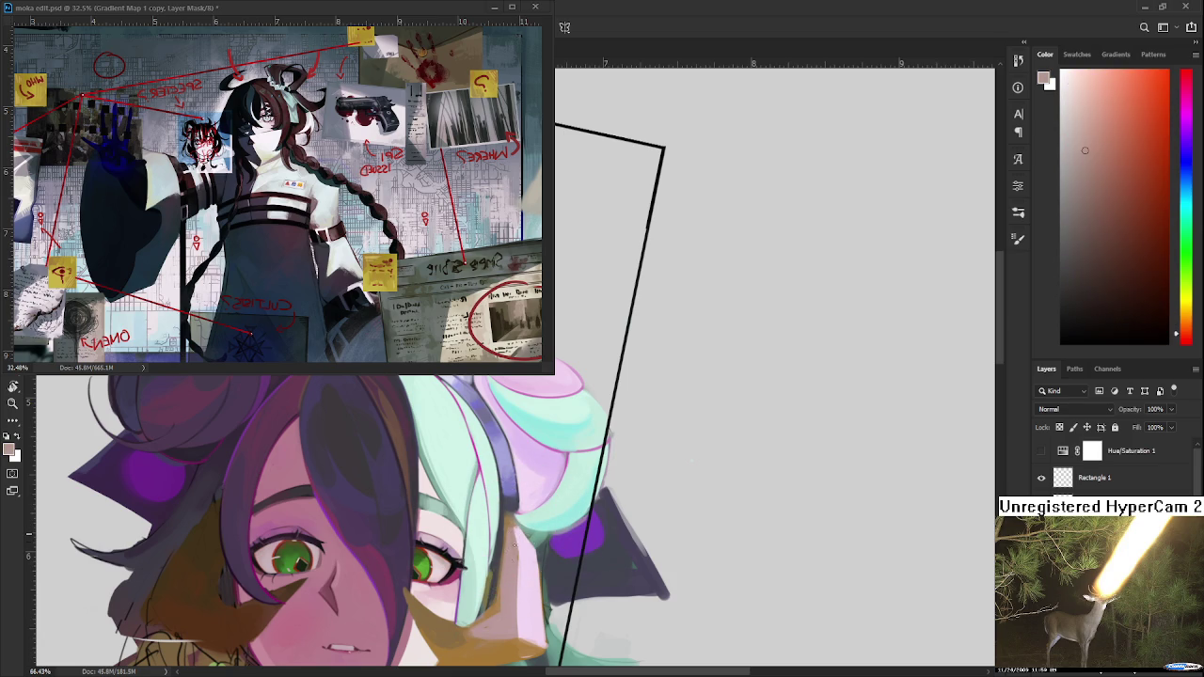
left_click(522, 560, "alt")
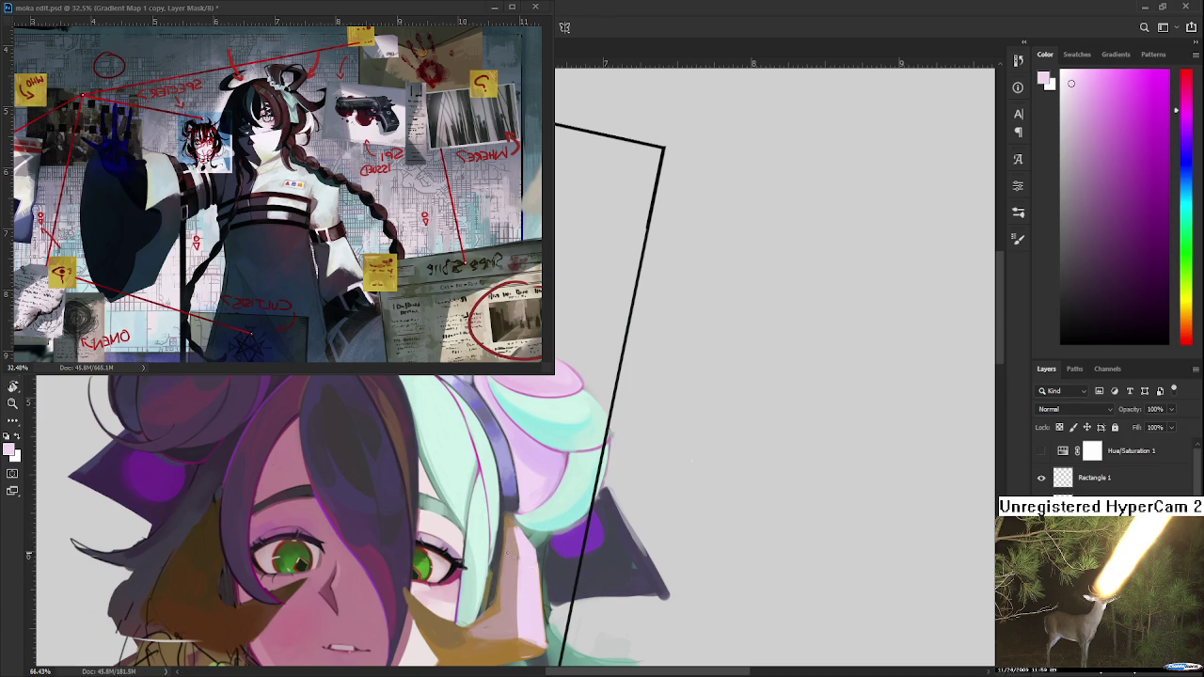
left_click(520, 556, "alt")
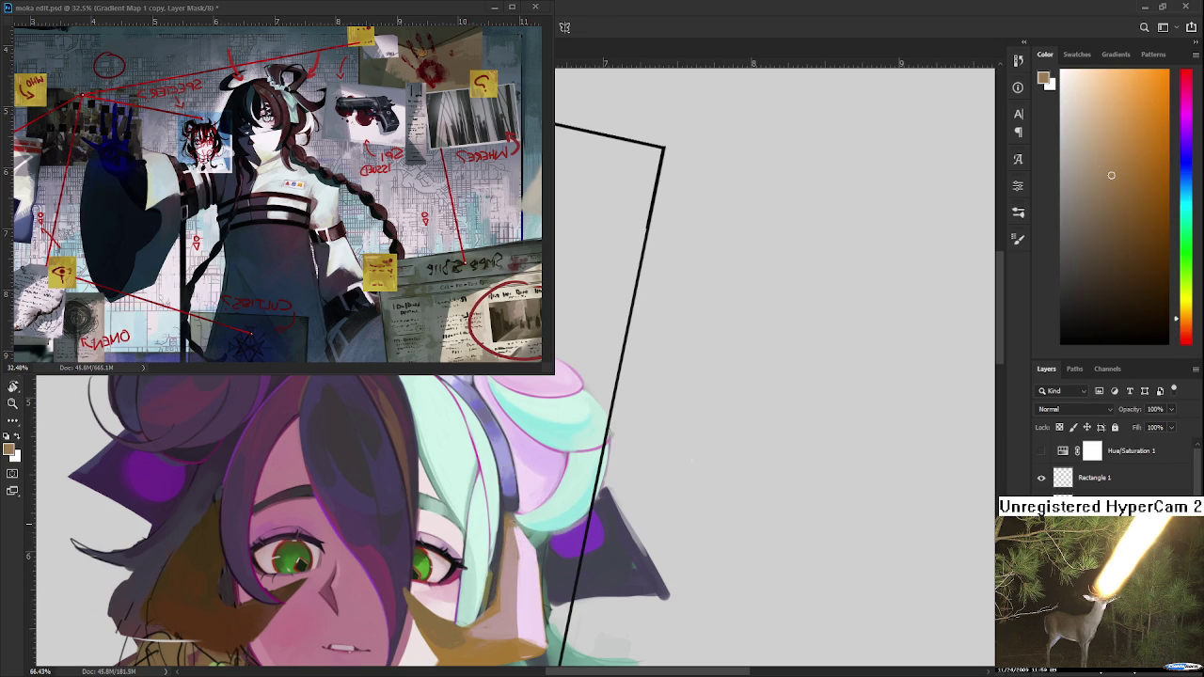
left_click_drag(519, 636, 520, 574)
Resample the pink, then pick brighter and darker orange-brown tones from the hair lock.
left_click(524, 555, "alt")
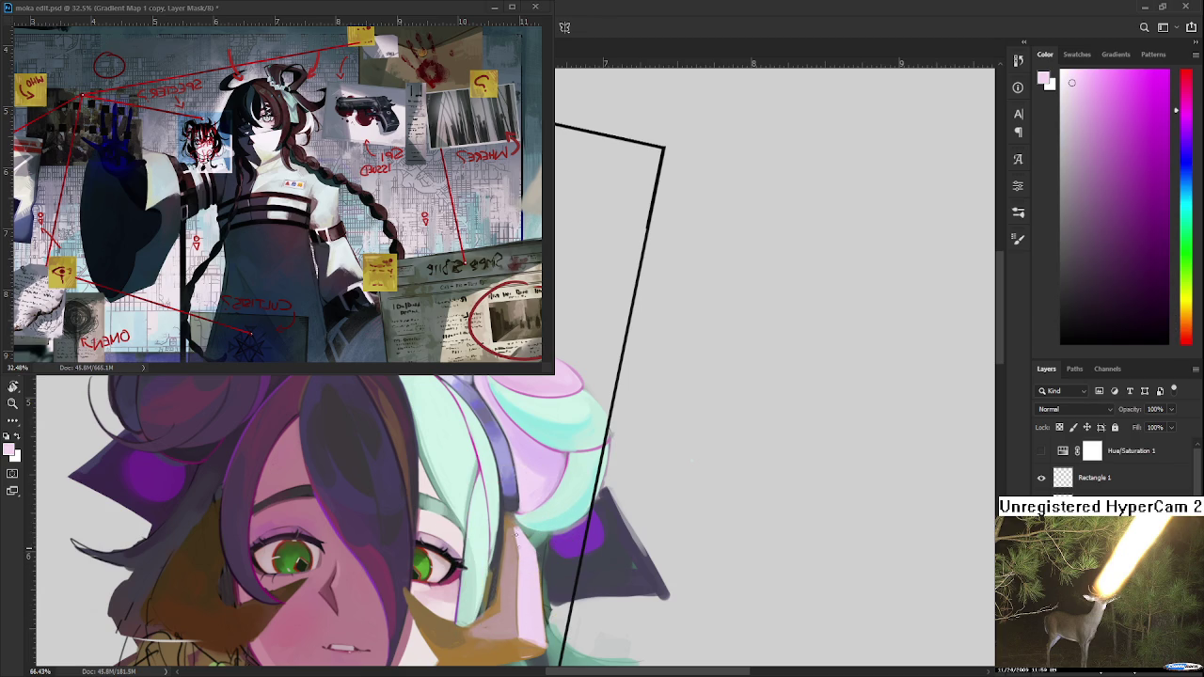
left_click(519, 531, "alt")
left_click(520, 537, "alt")
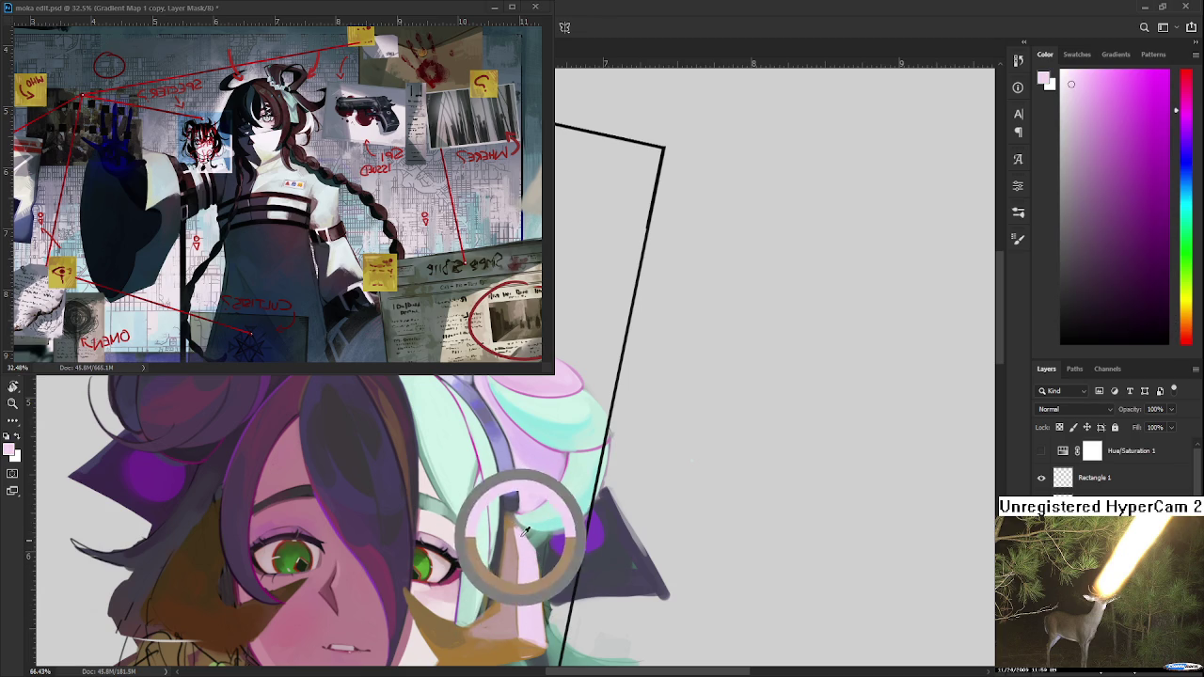
left_click(533, 559, "alt")
left_click_drag(524, 605, 531, 559)
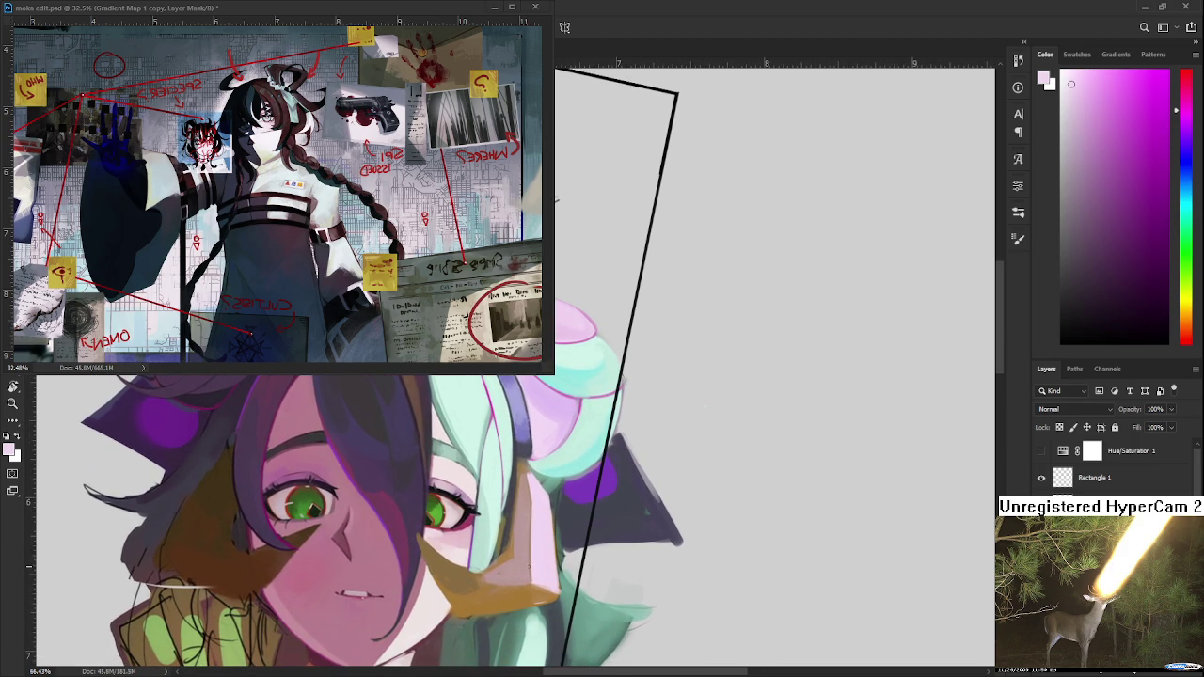
left_click_drag(503, 579, 496, 559)
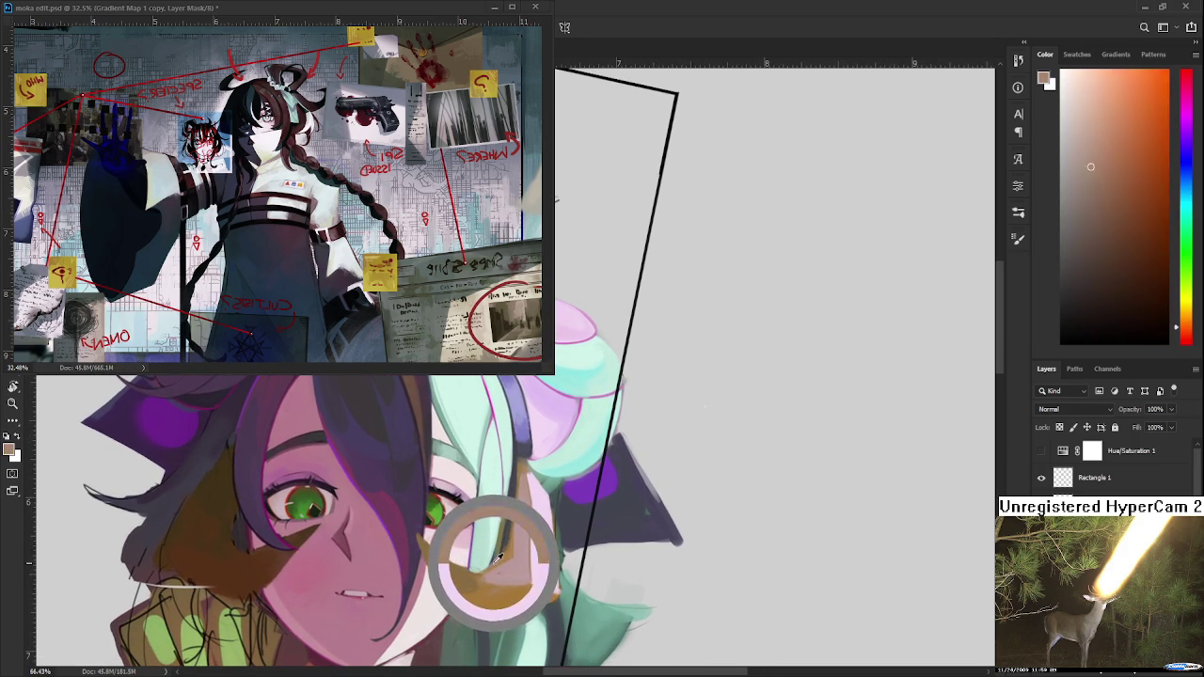
left_click(506, 581, "alt")
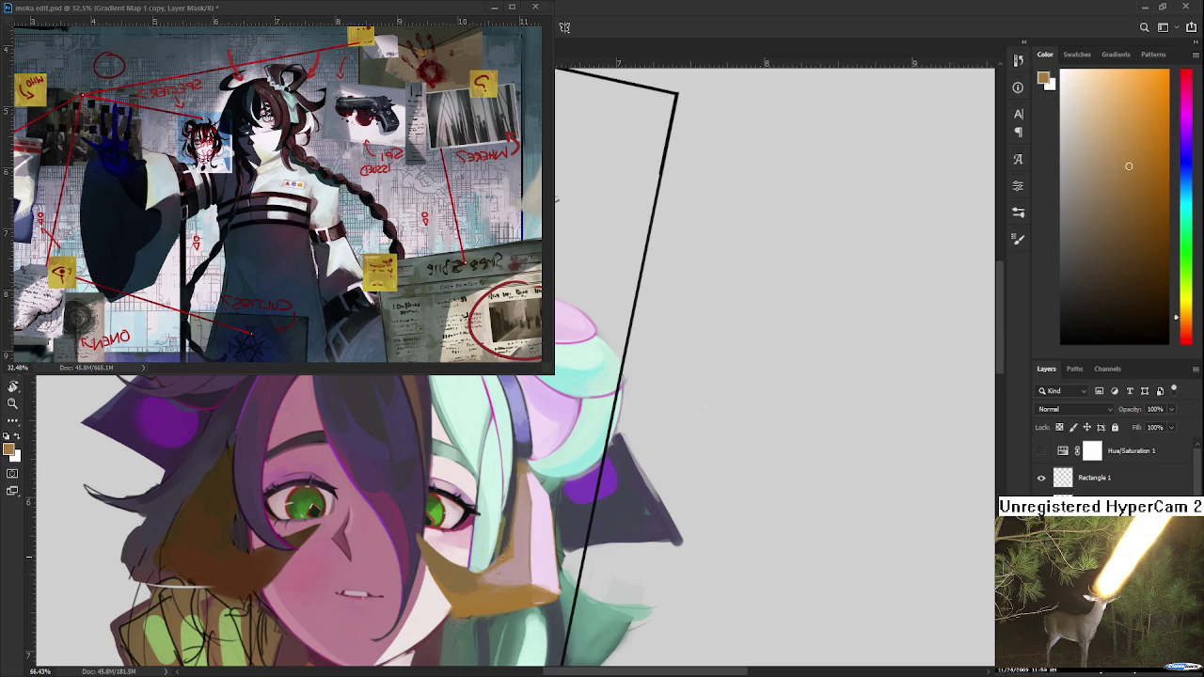
left_click(510, 562, "alt")
left_click(531, 572, "alt")
left_click(513, 541, "alt")
Sample nearby hair tones, including pink-red and orange-tan, from the strand past the cheek.
left_click_drag(555, 200, 541, 237)
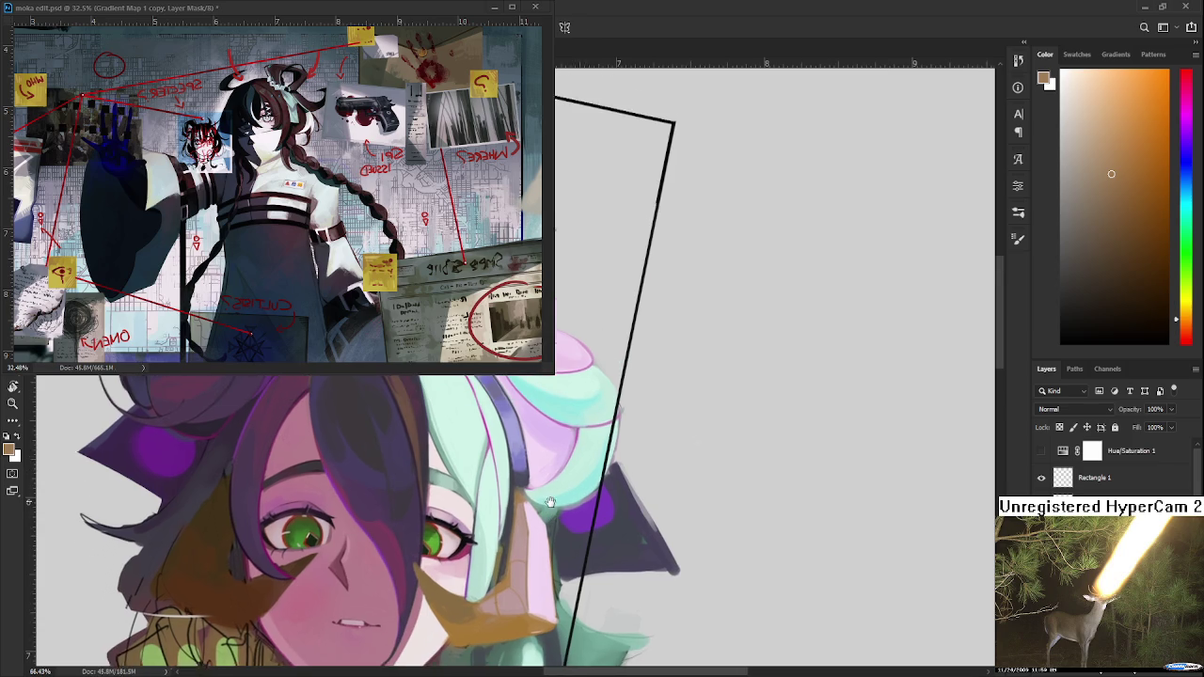
left_click(499, 541, "alt")
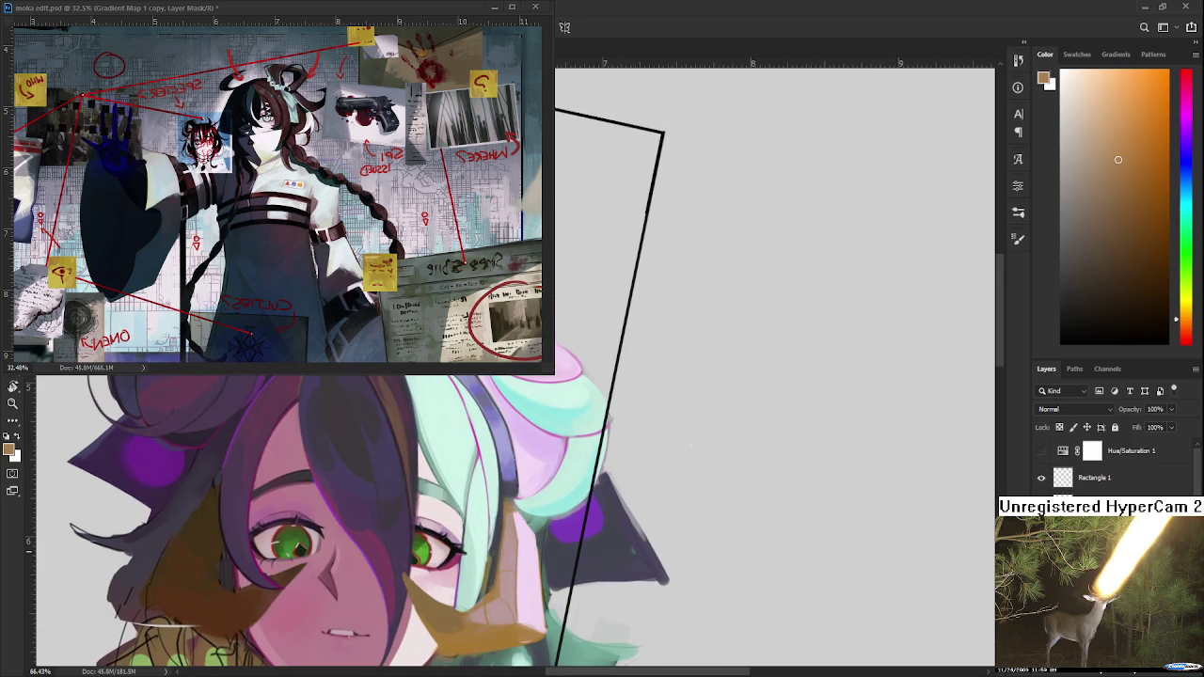
left_click_drag(527, 537, 498, 499)
left_click(507, 523, "alt")
left_click(518, 558, "alt")
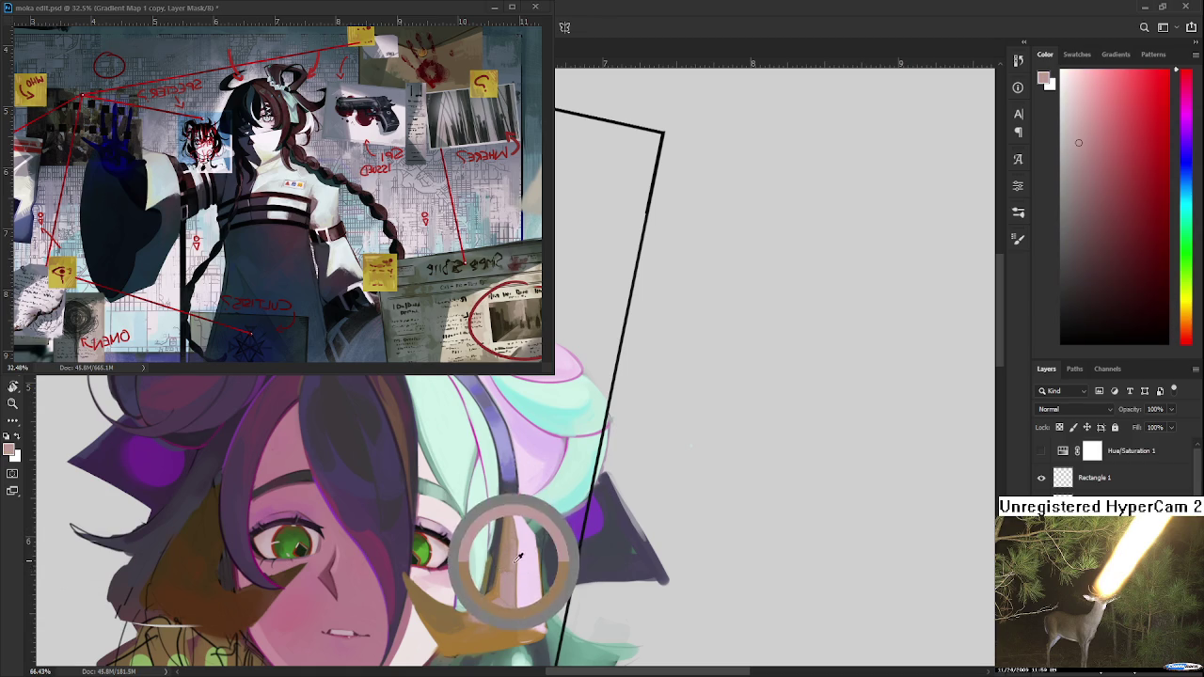
left_click(516, 566, "alt")
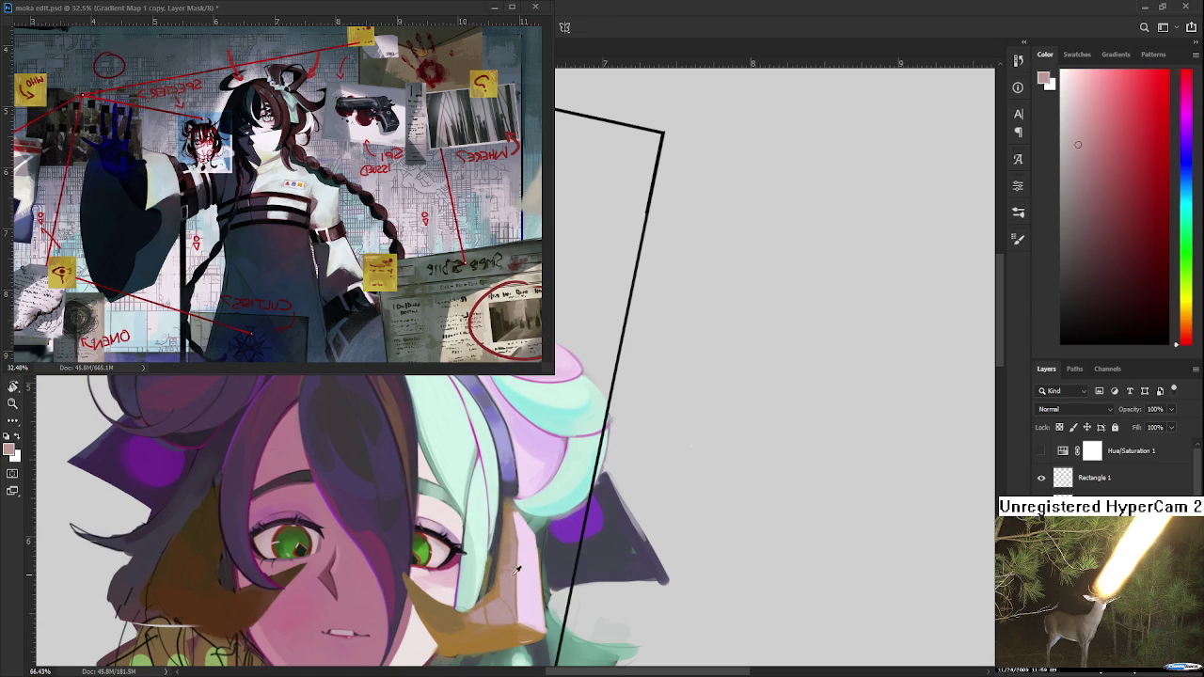
left_click(509, 567, "alt")
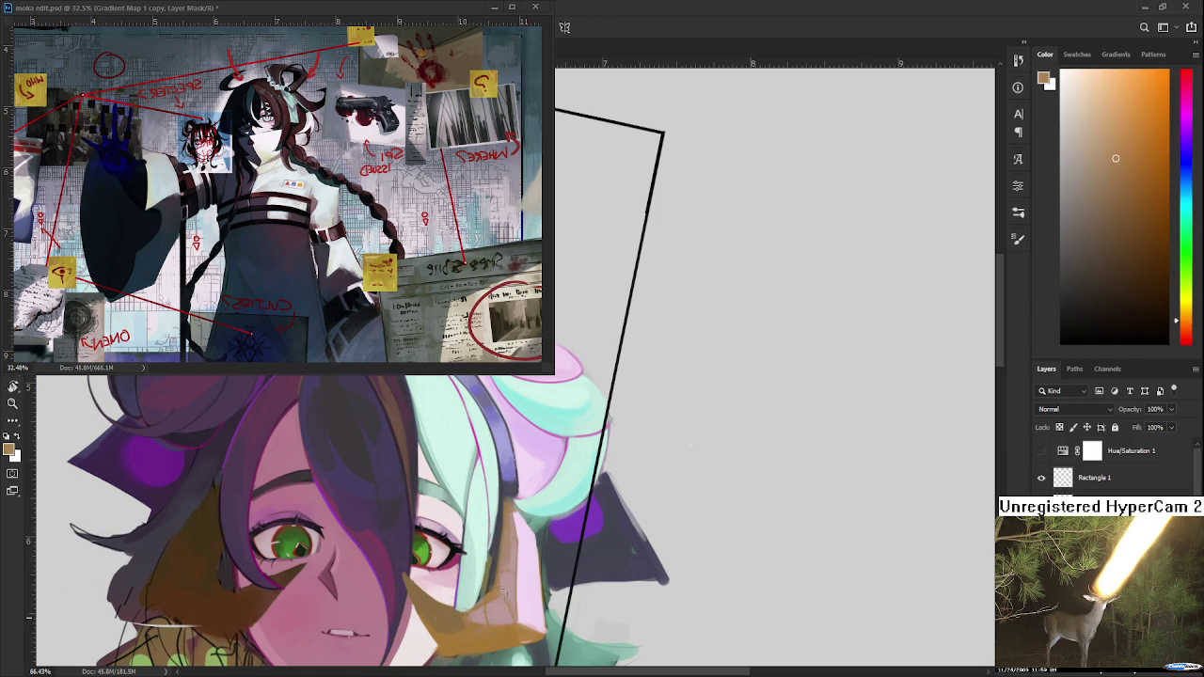
Compare red, pink-red and orange-tan hair samples, ending on a light pink.
left_click(498, 583, "alt")
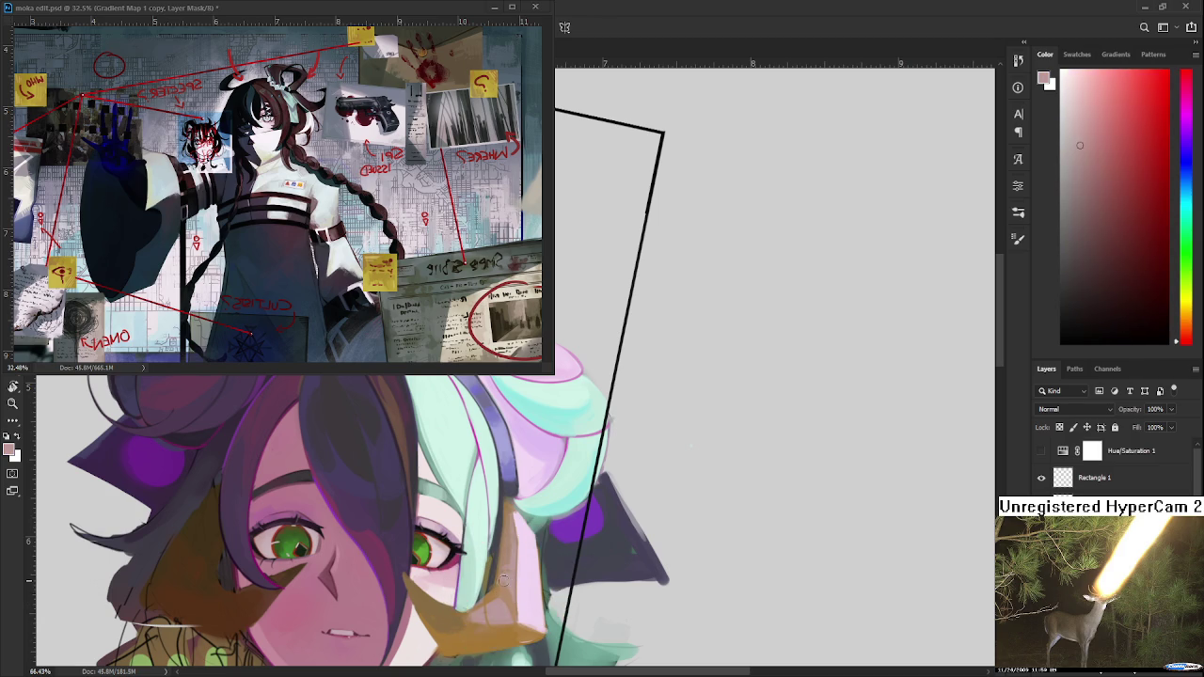
left_click(499, 583, "alt")
left_click(499, 579, "alt")
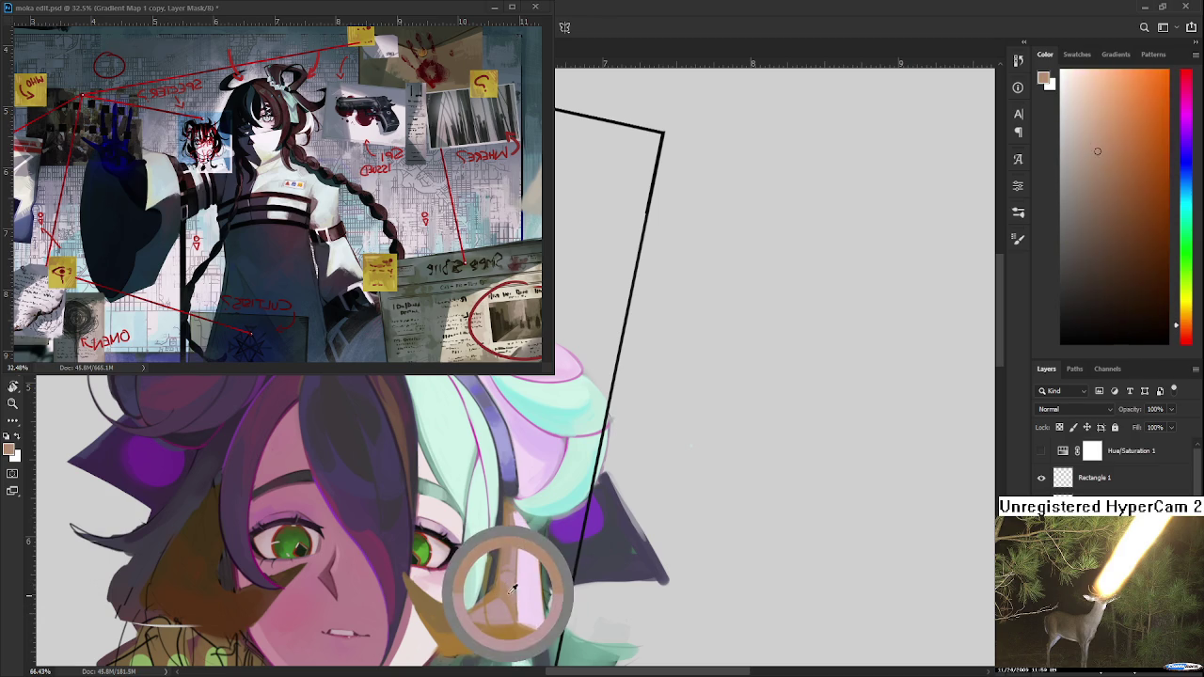
left_click(506, 600, "alt")
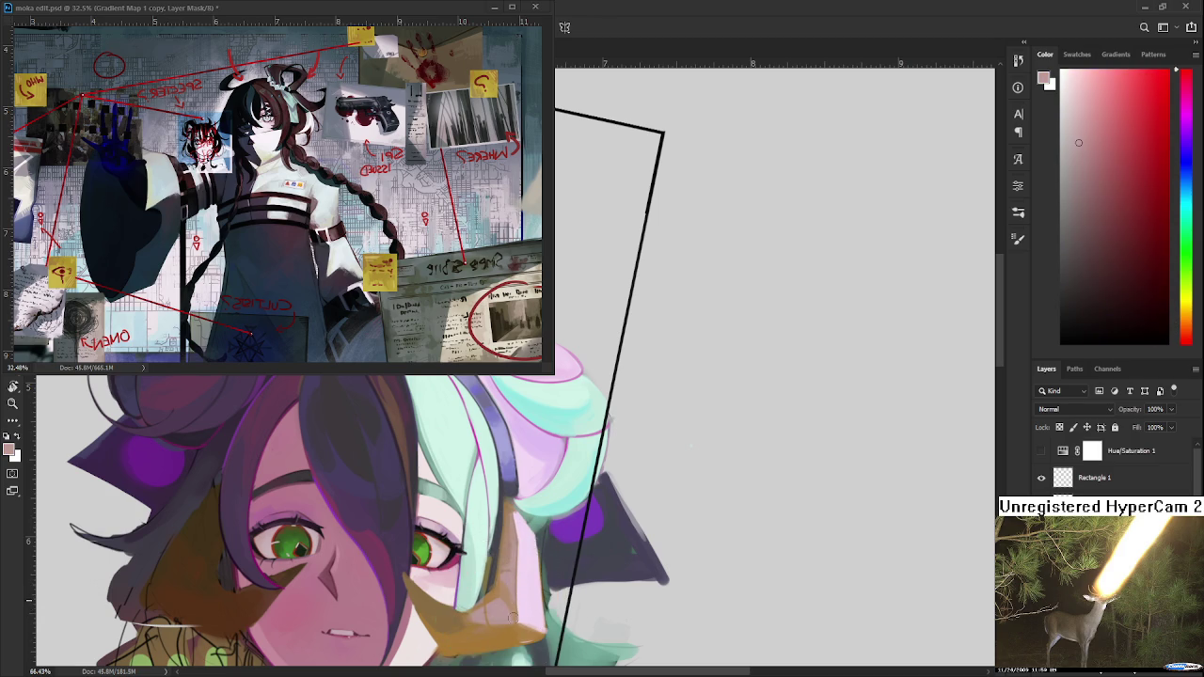
left_click(499, 593, "alt")
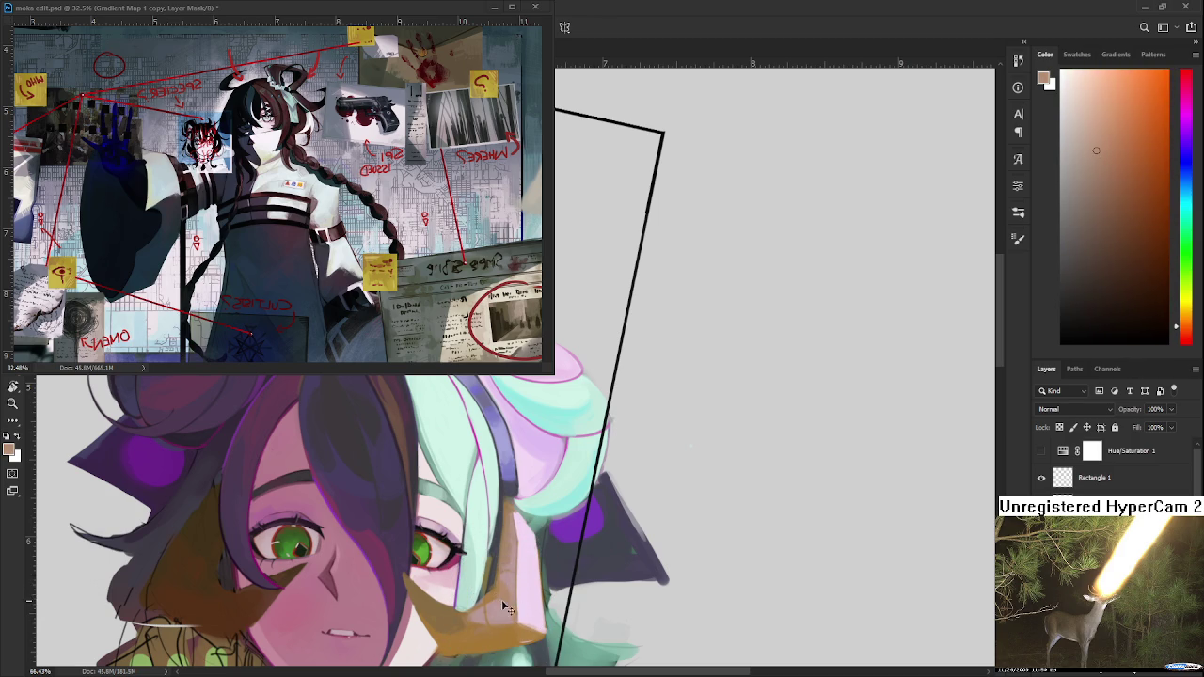
left_click(492, 595, "alt")
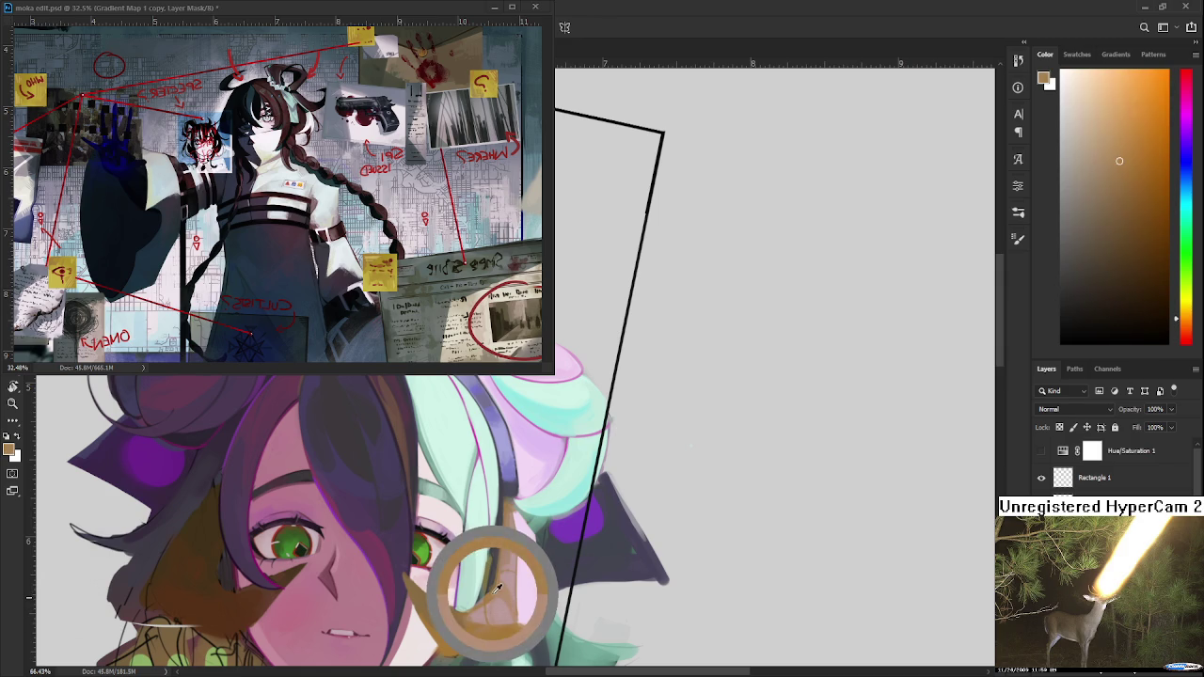
left_click(504, 612, "alt")
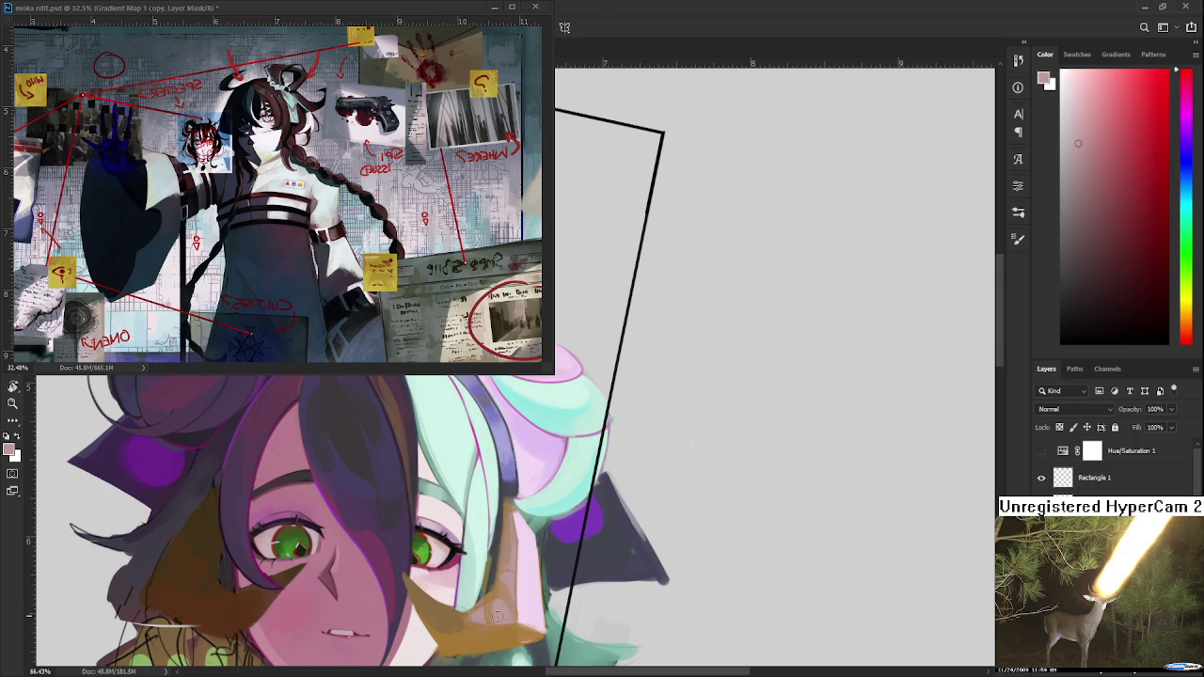
Zoom out to the whole canvas, back in on the head, and sample pink and orange-red tones.
scroll(655, 544, "down", 3)
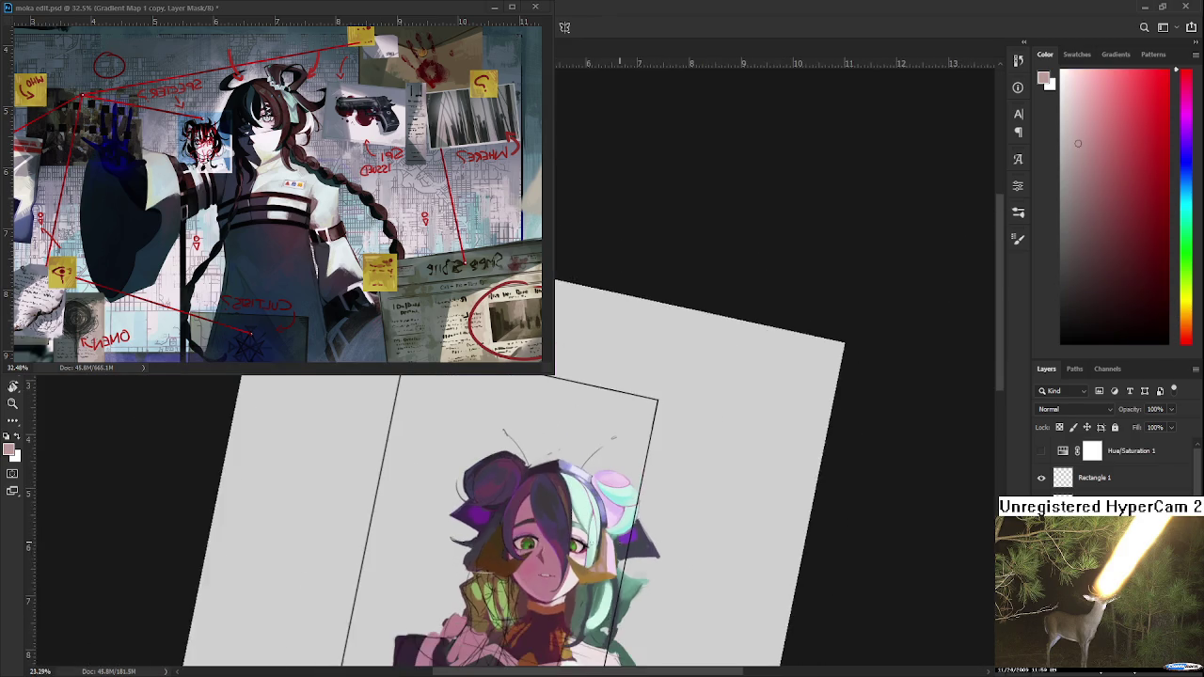
scroll(656, 544, "up", 2)
scroll(649, 564, "up", 2)
scroll(642, 588, "up", 2)
scroll(643, 588, "up", 1)
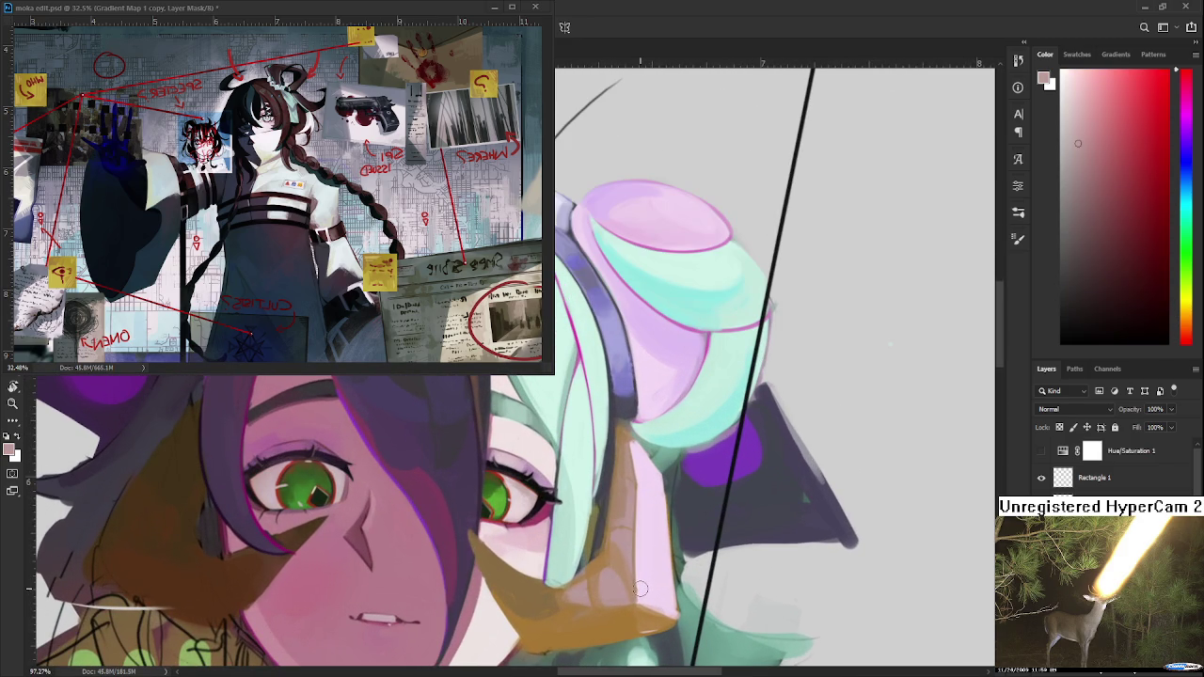
left_click(567, 585, "alt")
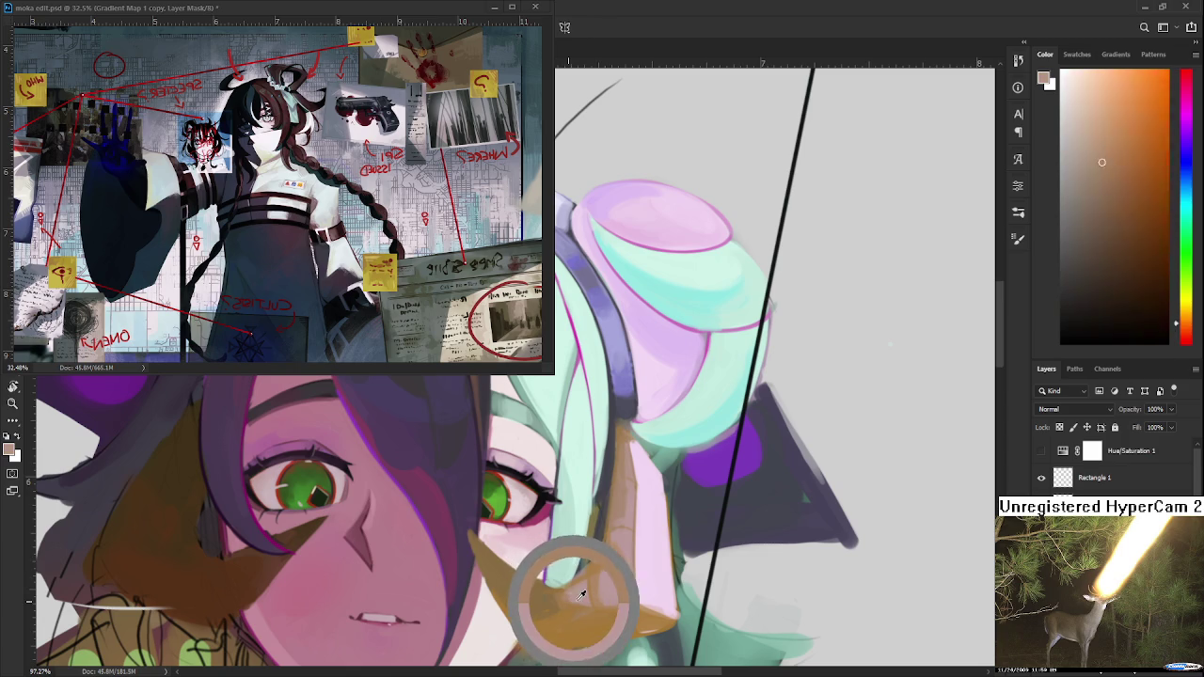
left_click(611, 576, "alt")
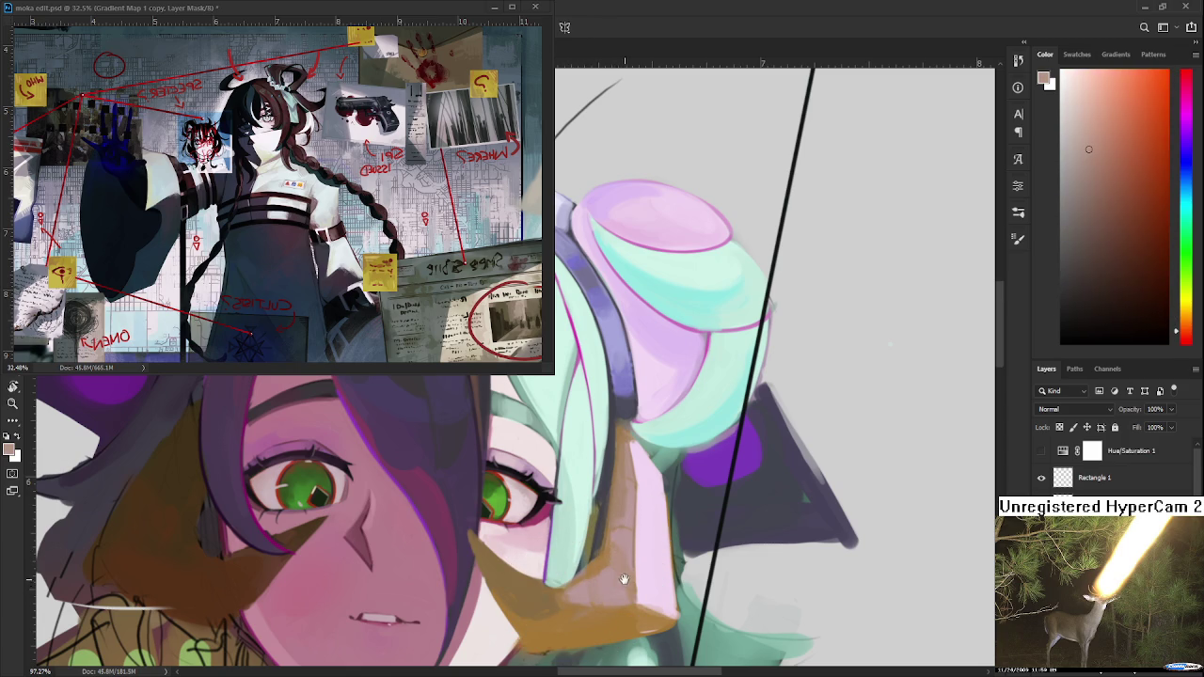
Pan toward the cheek and sample red, orange-brown and pinkish tones from the hair.
left_click_drag(629, 544, 607, 581)
left_click(602, 581, "alt")
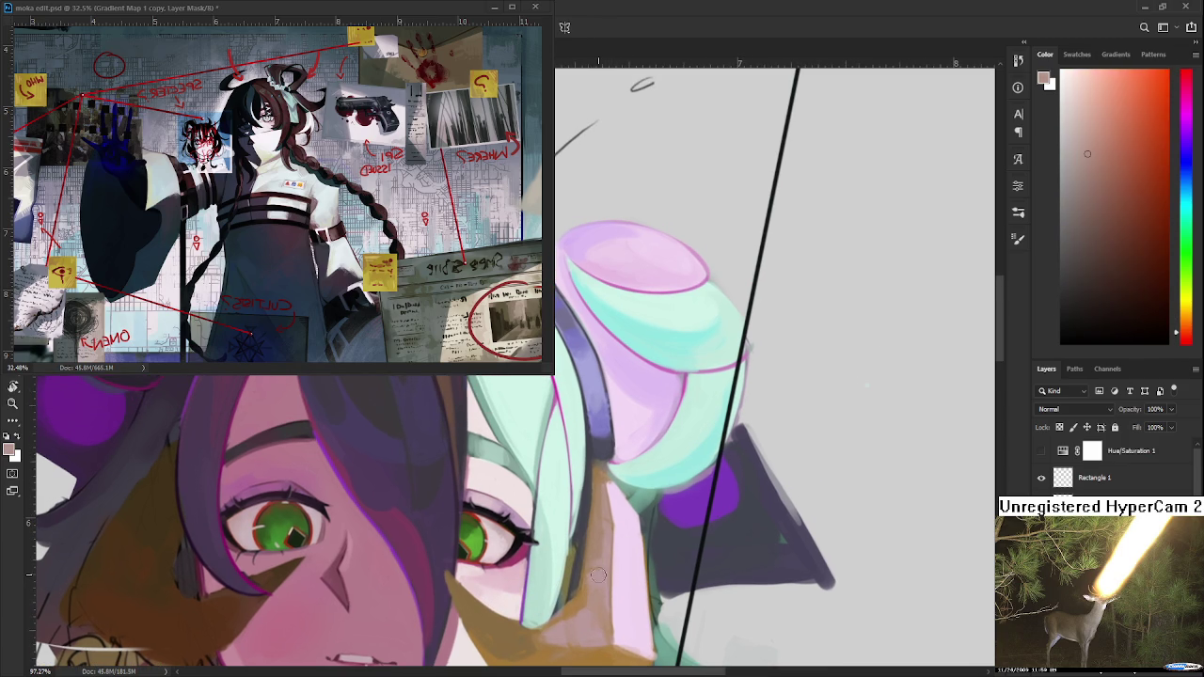
left_click(593, 578, "alt")
left_click(593, 576, "alt")
left_click(564, 570, "alt")
left_click(602, 571, "alt")
left_click(605, 579, "alt")
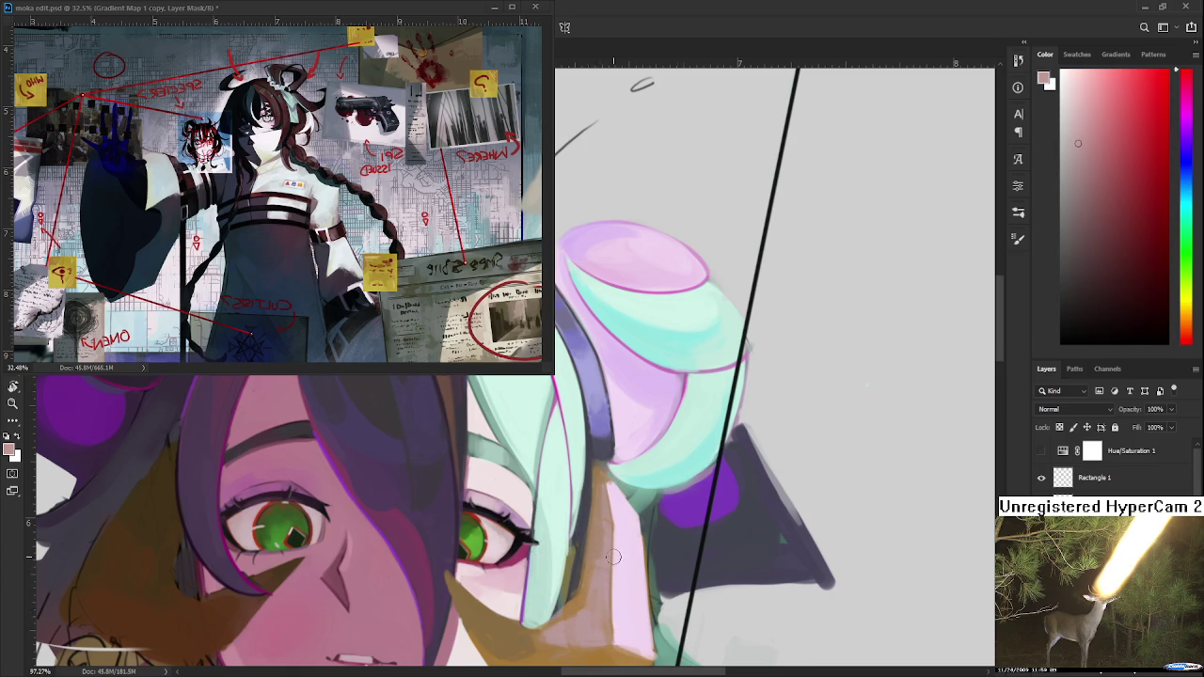
Sample the purple-blue of the ear shape and switch to a lighter purple.
scroll(600, 610, "down", 5)
scroll(616, 574, "up", 2)
scroll(622, 562, "up", 2)
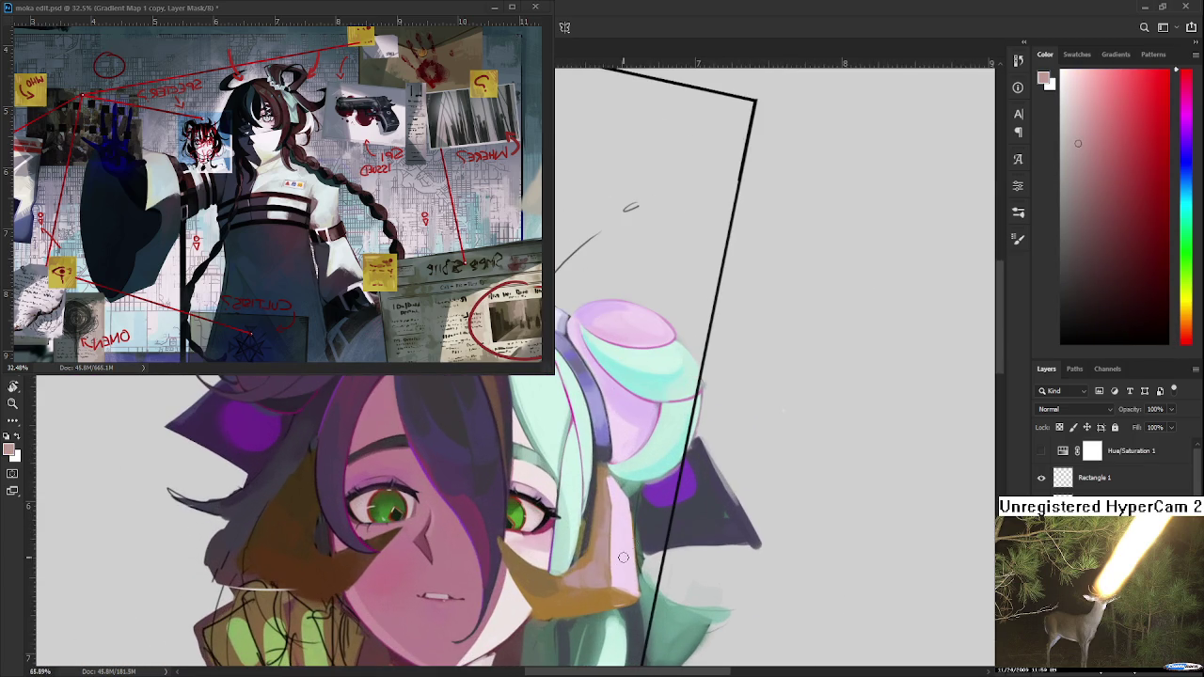
left_click(605, 442, "alt")
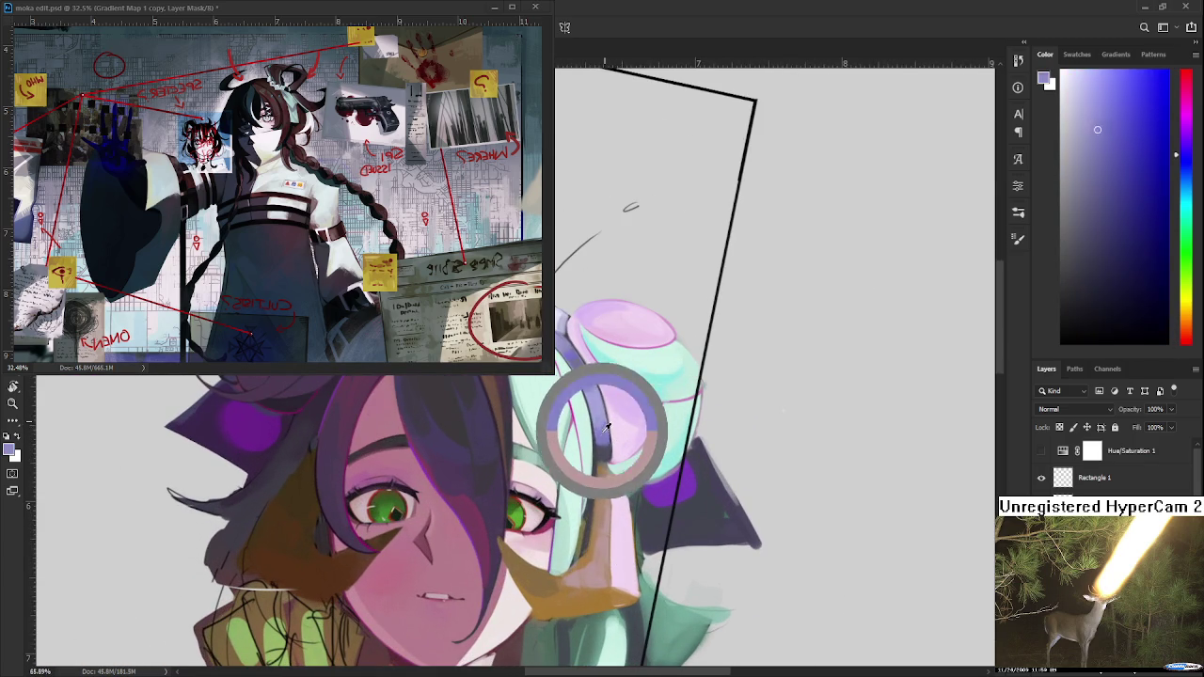
left_click(661, 495, "alt")
left_click(1119, 97)
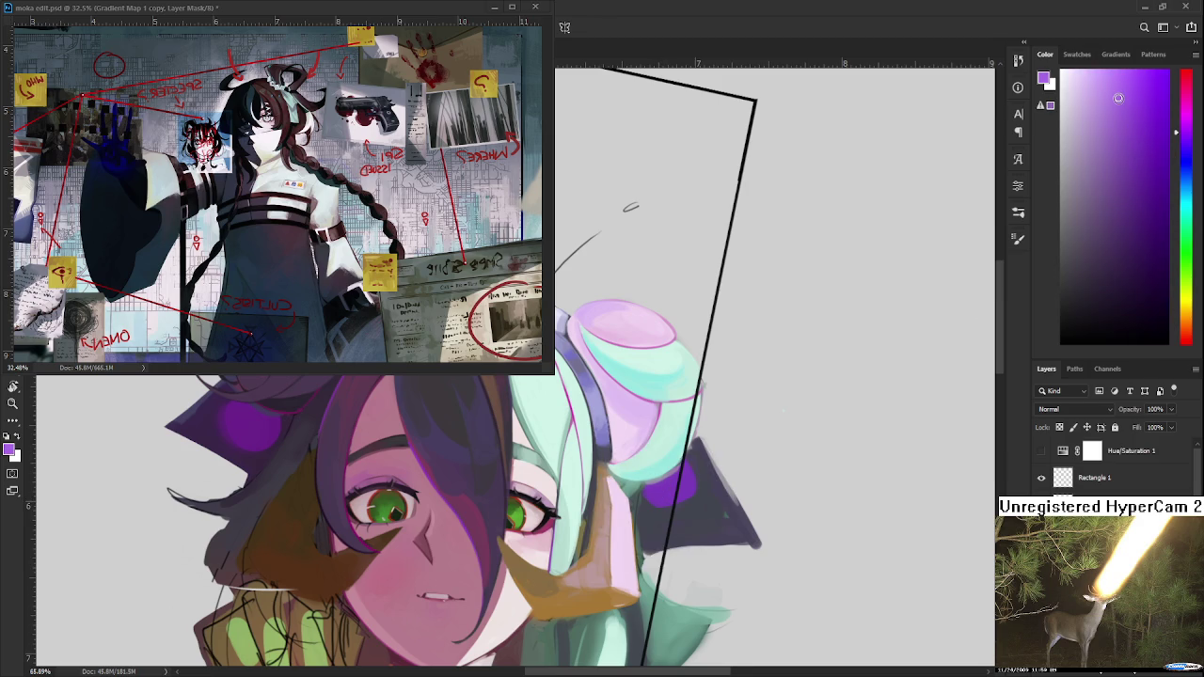
Brush light pink along the hair strand, resampling deeper and lighter pinks from the hair.
left_click_drag(617, 521, 570, 552)
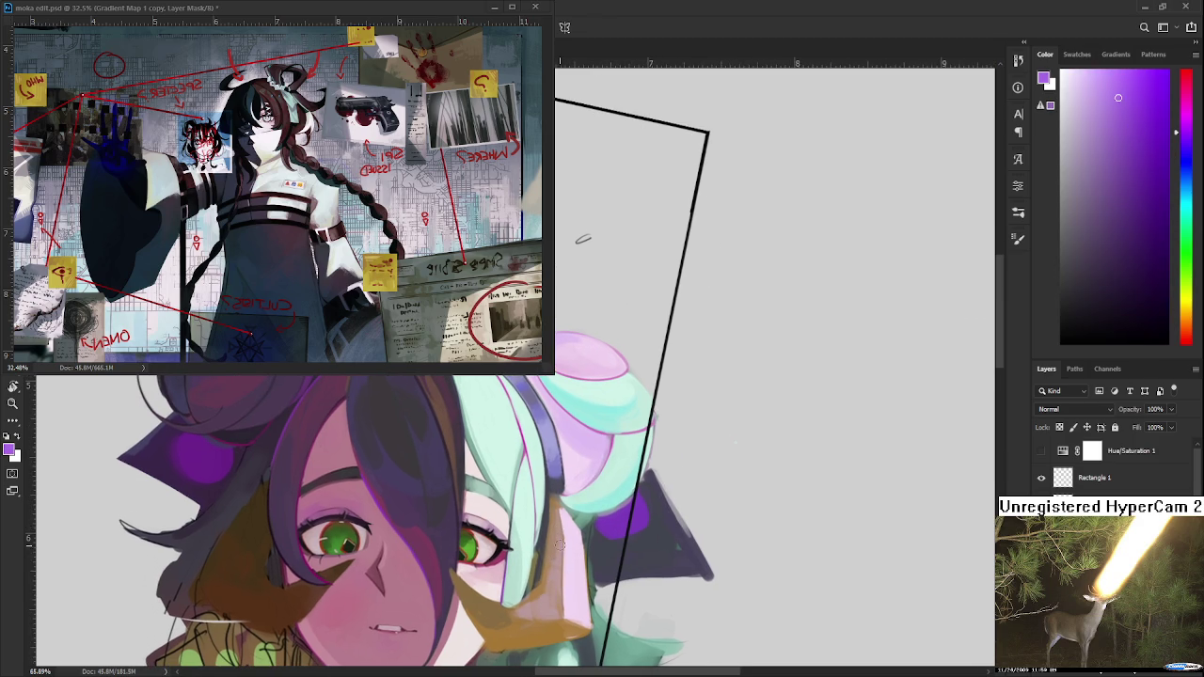
left_click(569, 557, "alt")
left_click(564, 567, "alt")
left_click_drag(567, 616, 568, 545)
left_click(571, 557, "alt")
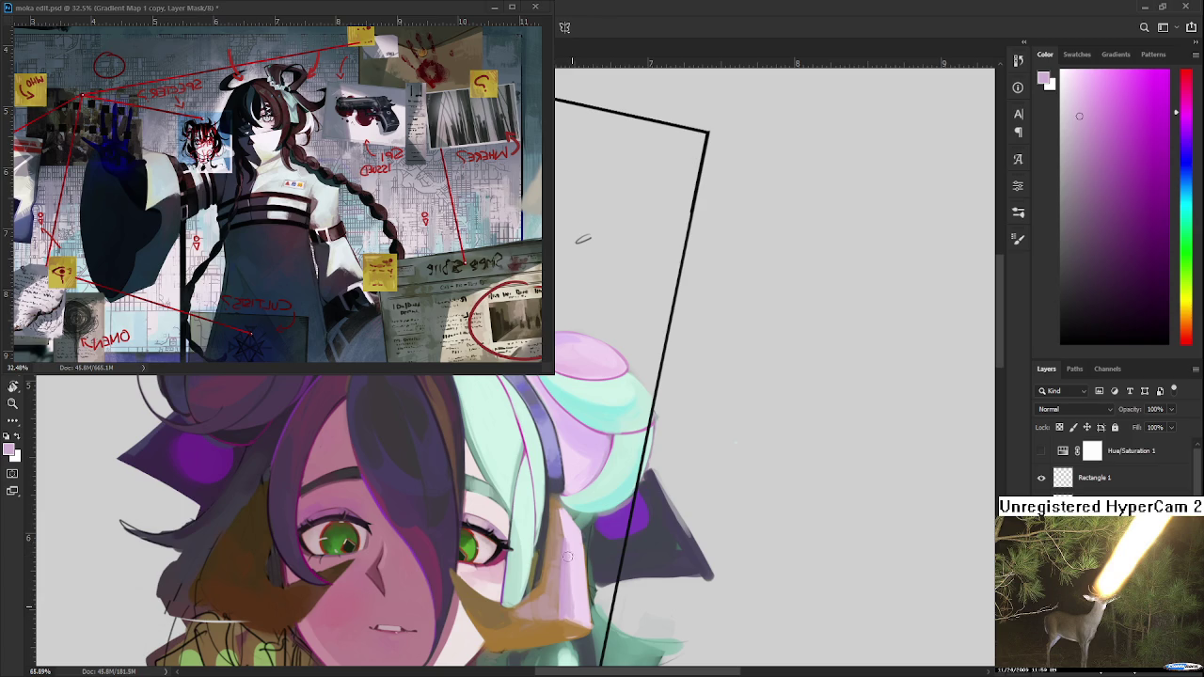
left_click(568, 534, "alt")
left_click(576, 594, "alt")
scroll(605, 576, "down", 5)
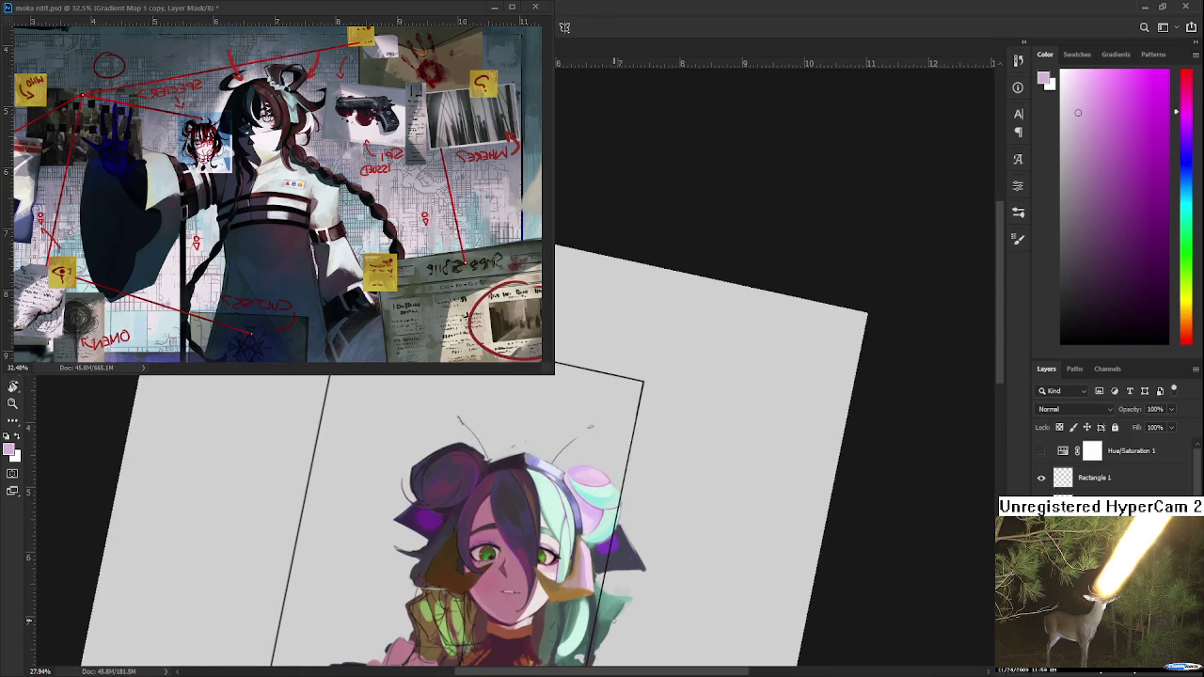
scroll(618, 584, "up", 2)
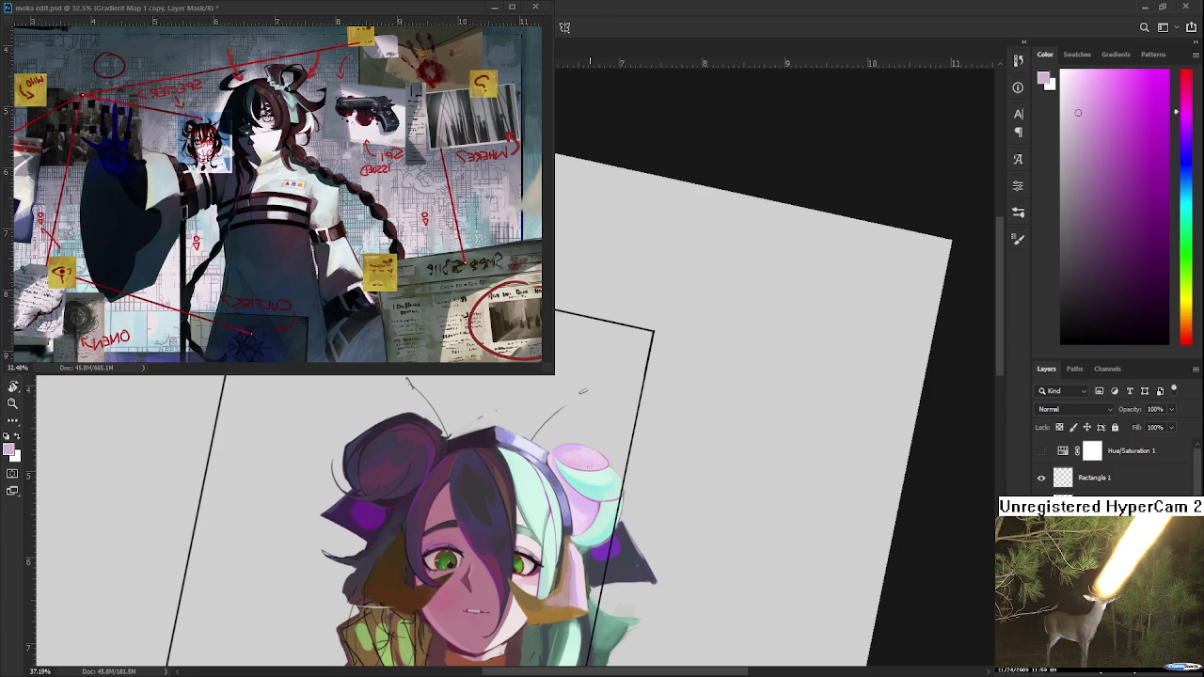
left_click_drag(541, 491, 511, 516)
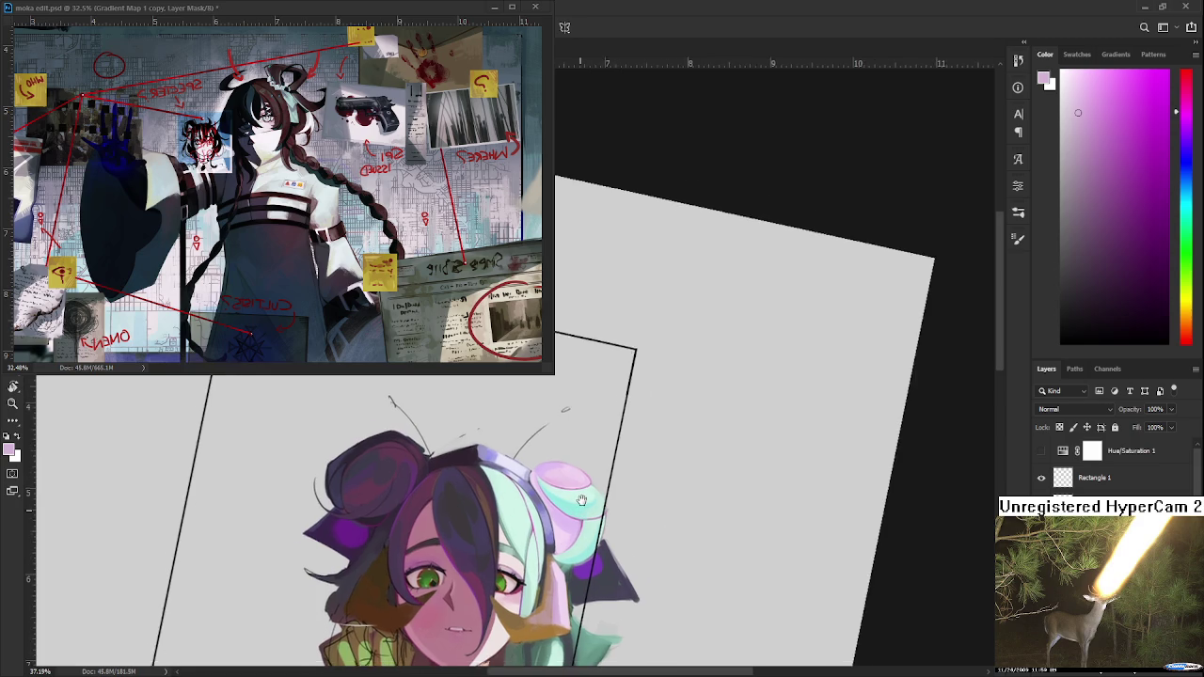
Eyedrop the lavender of the headband as the painting colour.
left_click(542, 539)
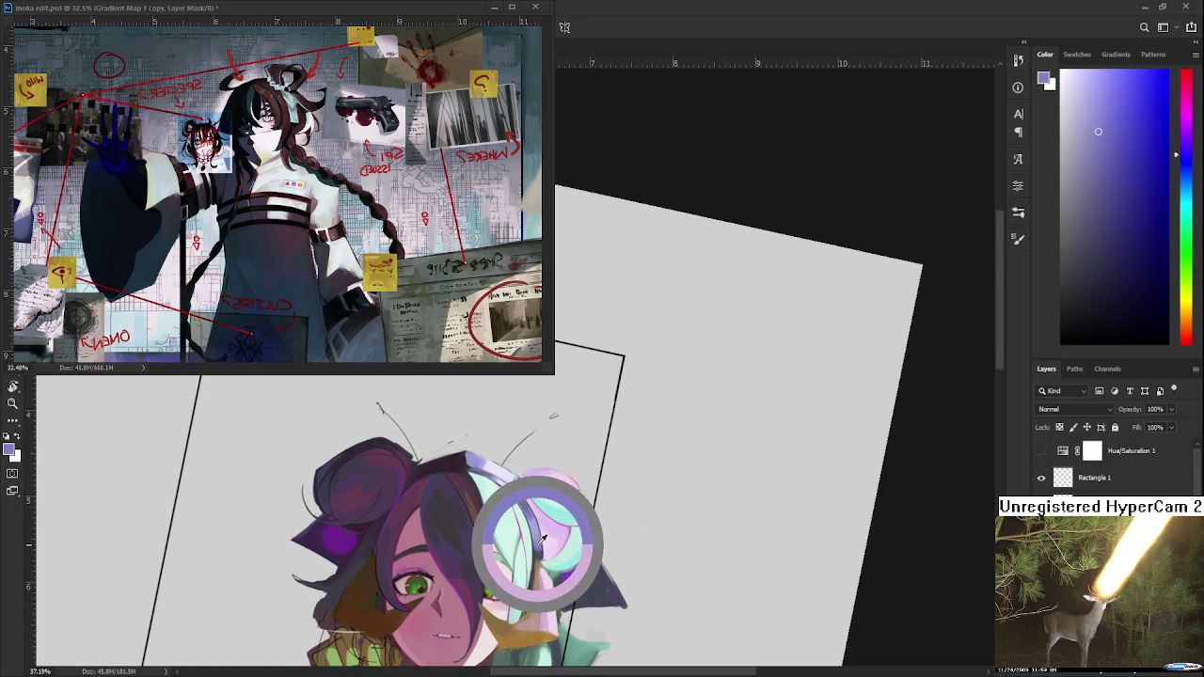
left_click(542, 538)
left_click(542, 539)
left_click(541, 537)
left_click(541, 524)
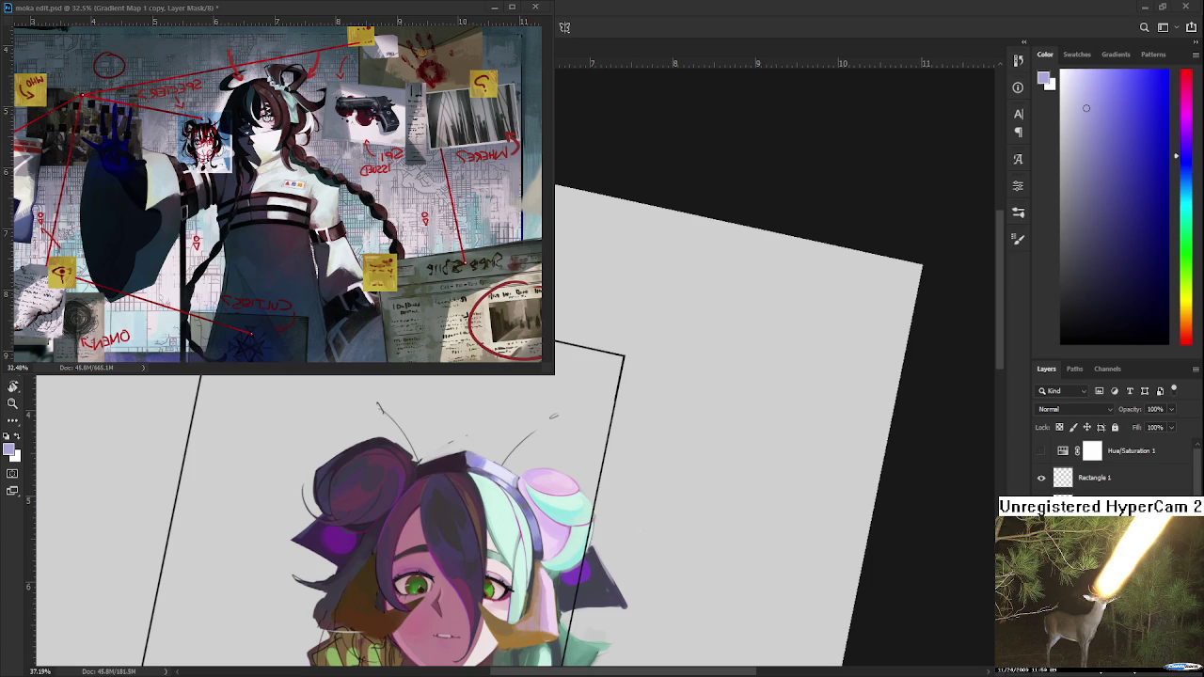
Eyedrop the pink of the hair bun as the painting colour.
left_click(548, 570, "alt")
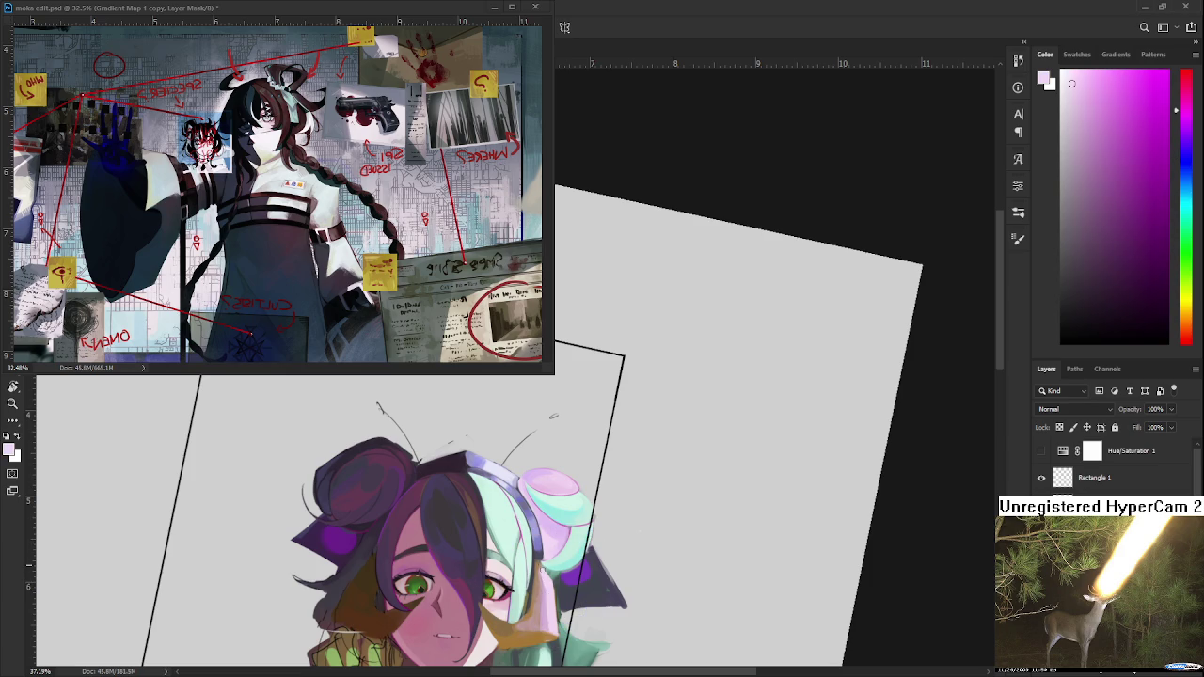
left_click(552, 574, "alt")
left_click(557, 581, "alt")
scroll(555, 556, "down", 2)
Sample several shades from the hair beside the face, ending on a lighter pink.
left_click(555, 554, "alt")
left_click(556, 576, "alt")
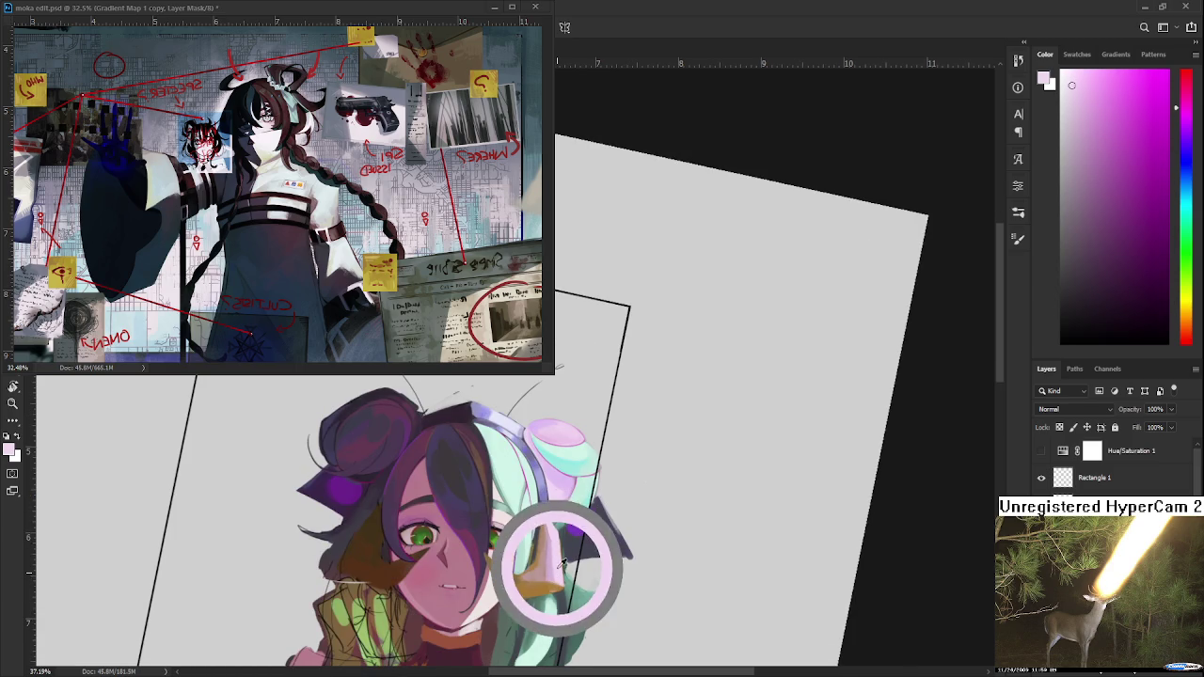
left_click(561, 574, "alt")
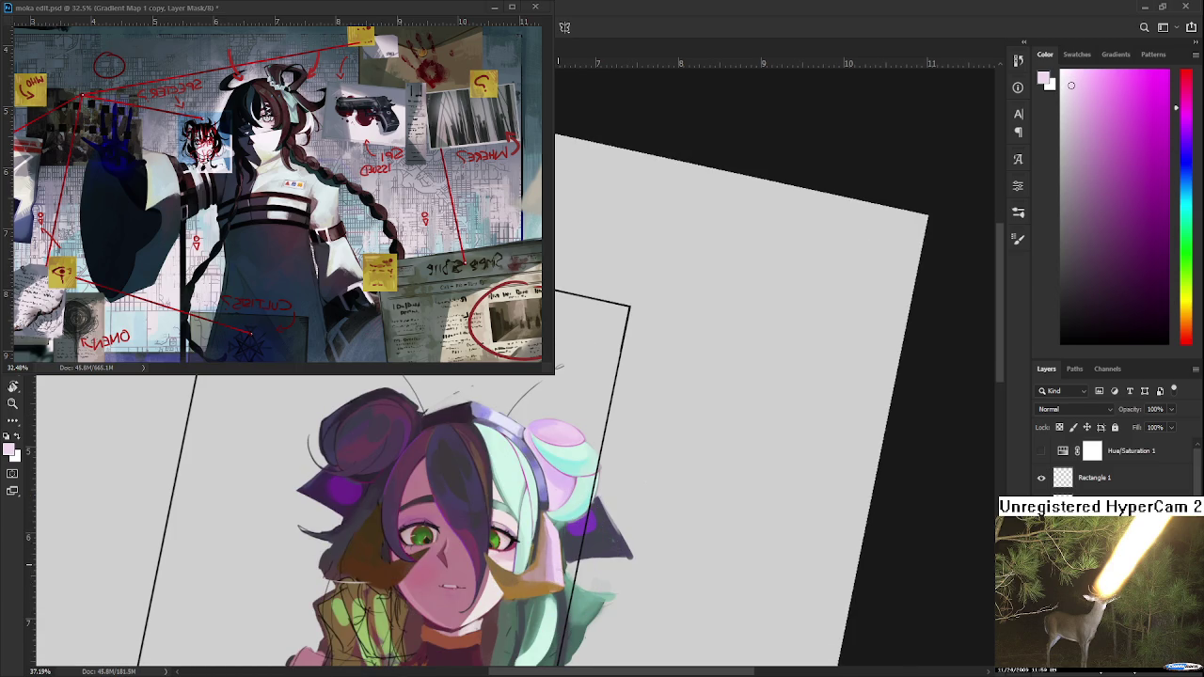
scroll(561, 570, "down", 1)
left_click(565, 557, "alt")
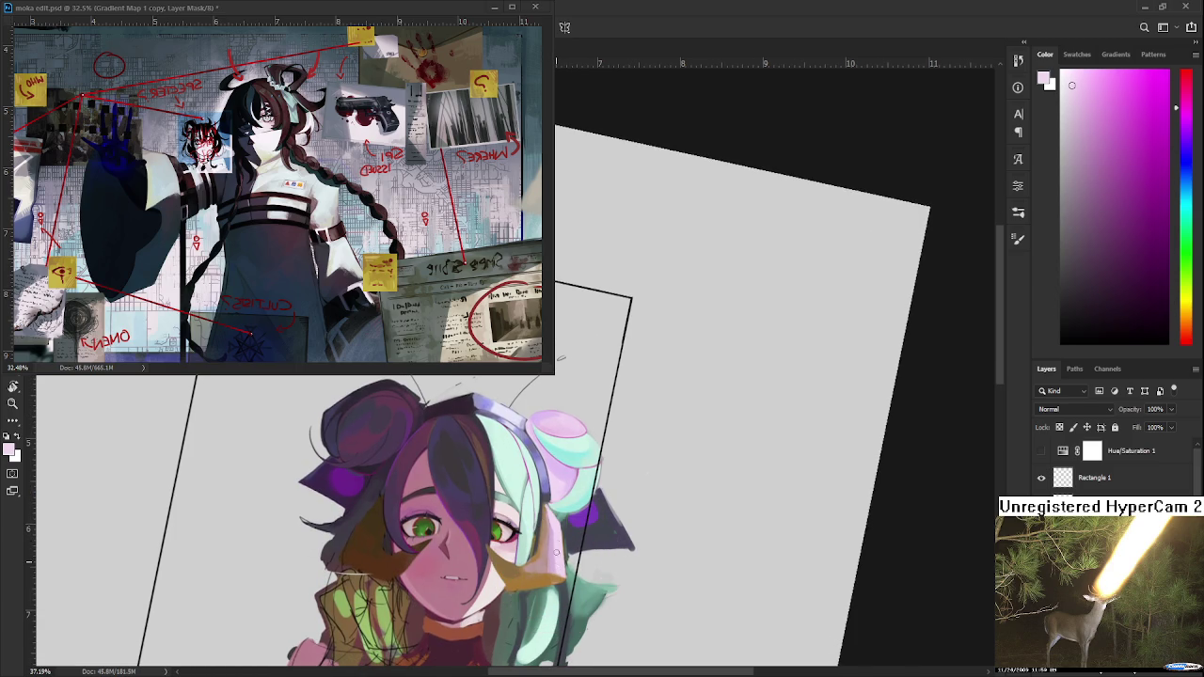
left_click(557, 558, "alt")
left_click(548, 540, "alt")
left_click(555, 542, "alt")
Sample around the pointed ear until its orange-brown shading is picked.
left_click(554, 555, "alt")
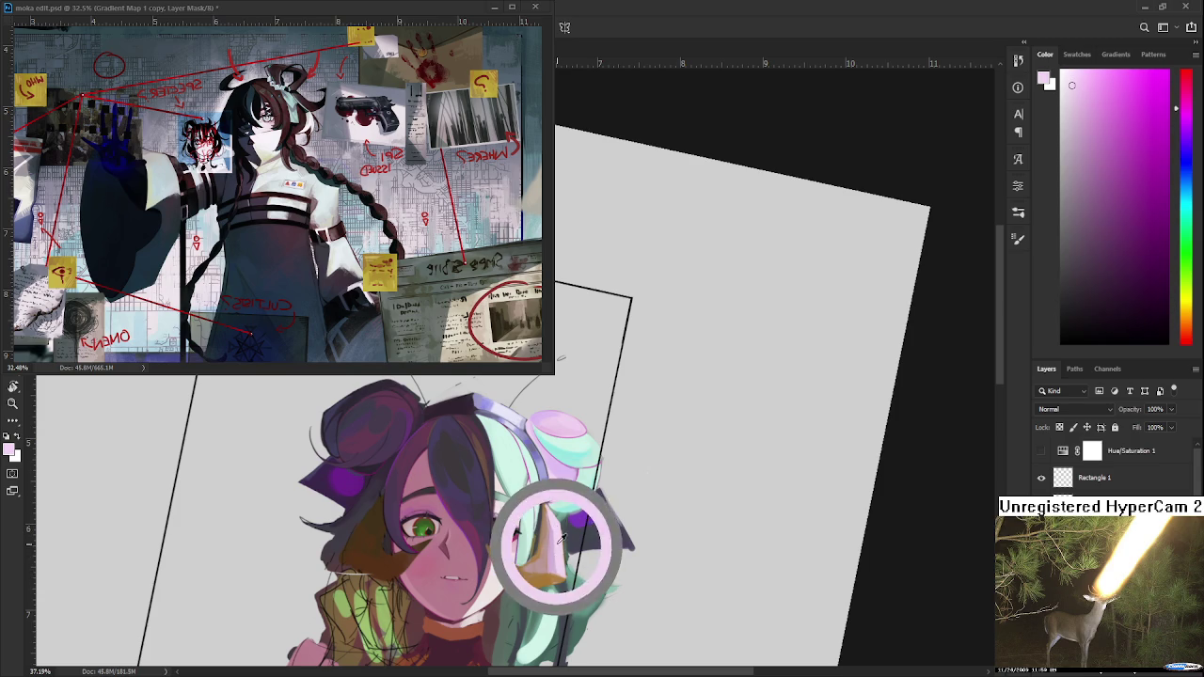
left_click(551, 549, "alt")
left_click(549, 540, "alt")
left_click(548, 572, "alt")
left_click(543, 573, "alt")
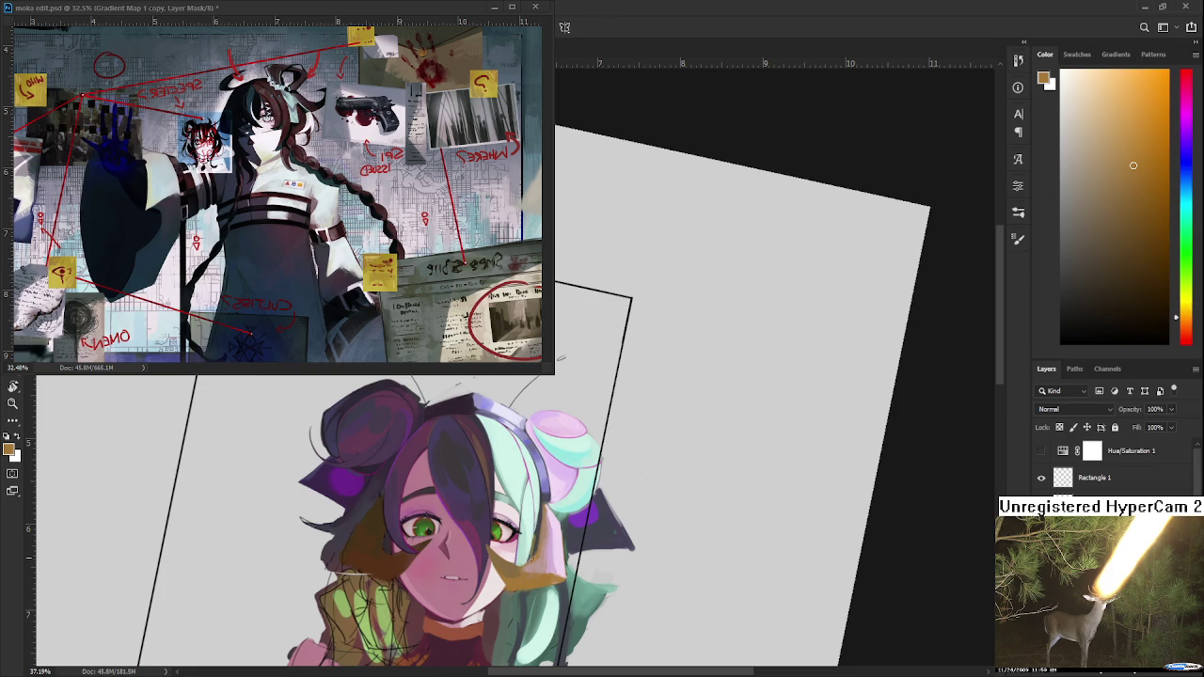
Sample light pink, reddish pink and magenta-pink skin tones from the face.
left_click(562, 532, "alt")
left_click(547, 518, "alt")
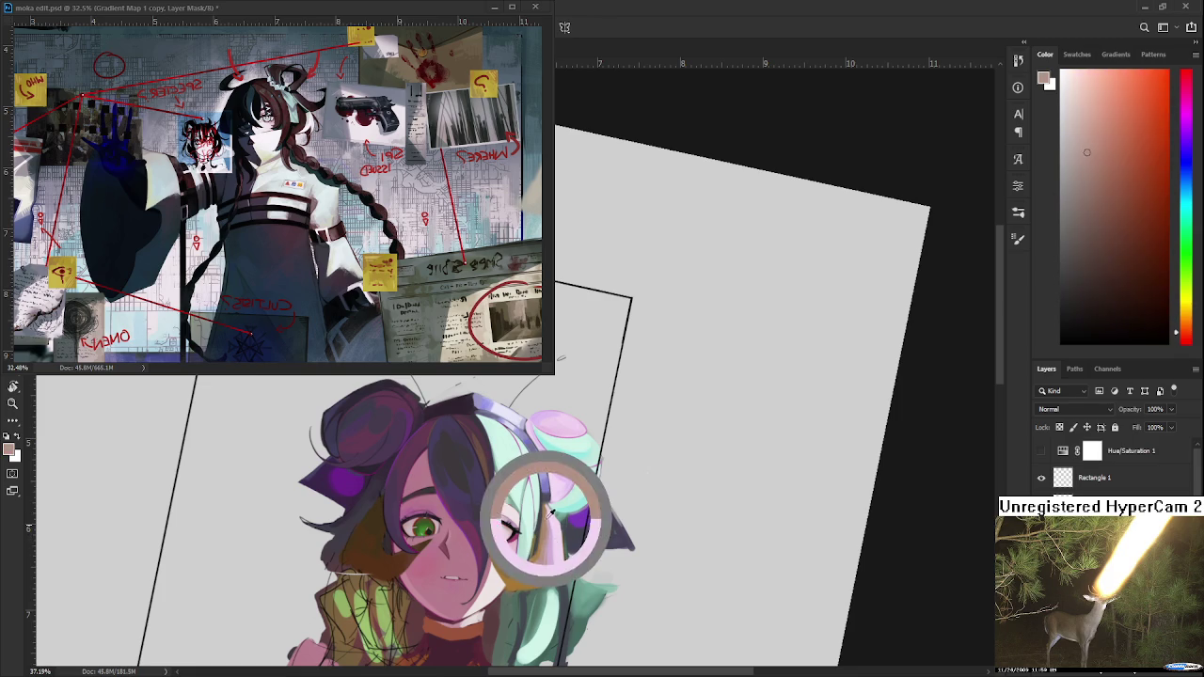
left_click(560, 545, "alt")
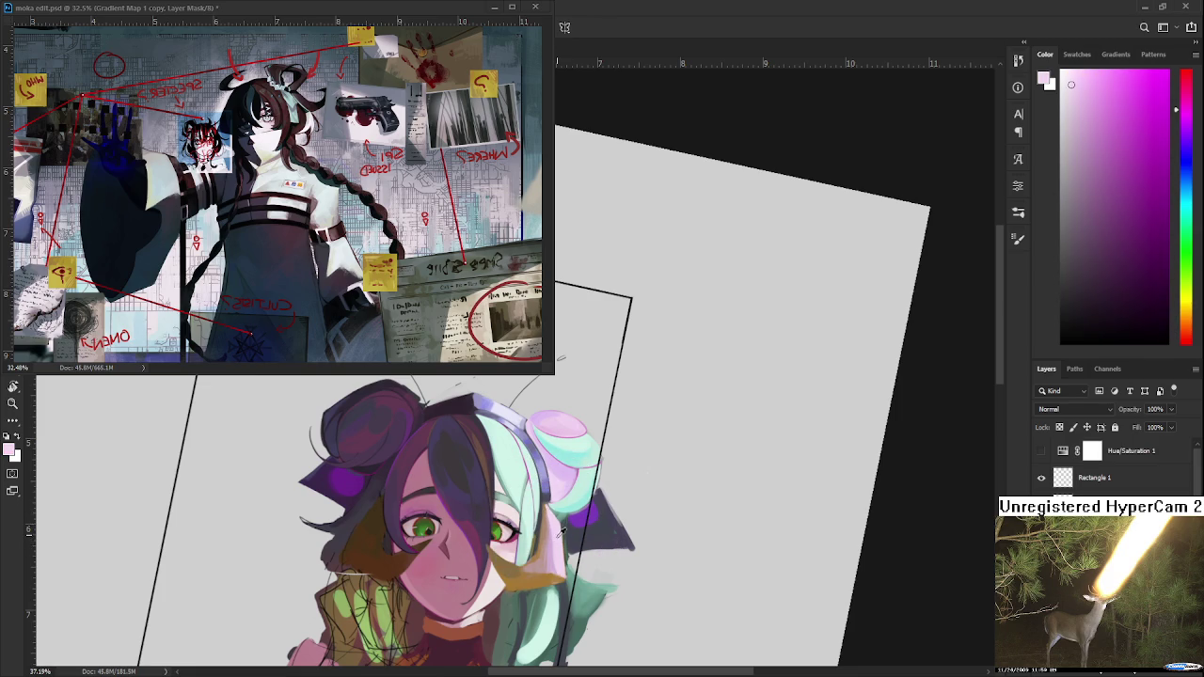
left_click(553, 558, "alt")
left_click(559, 565, "alt")
left_click(567, 548, "alt")
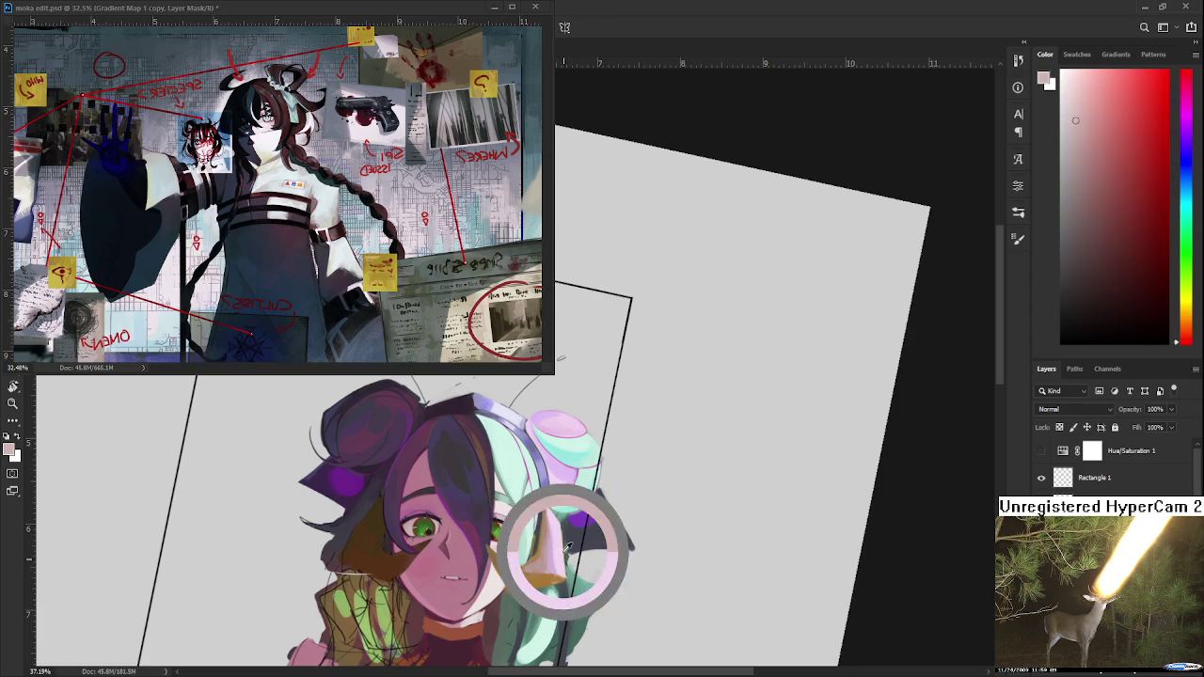
left_click(567, 550, "alt")
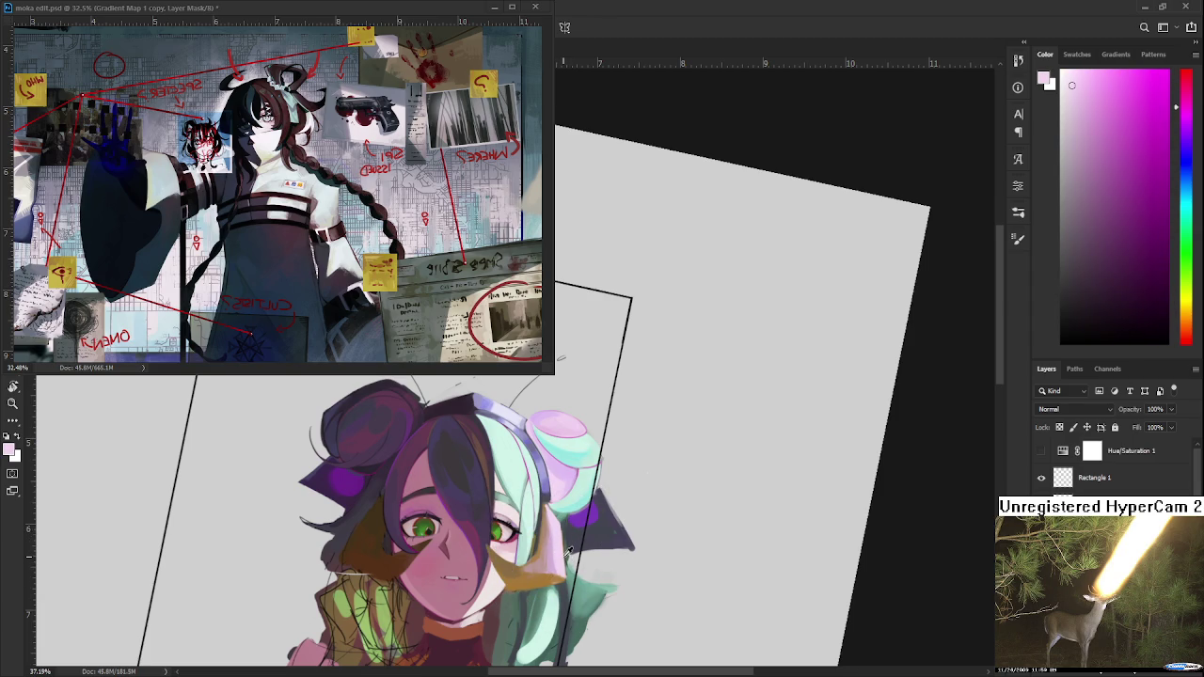
left_click(563, 560, "alt")
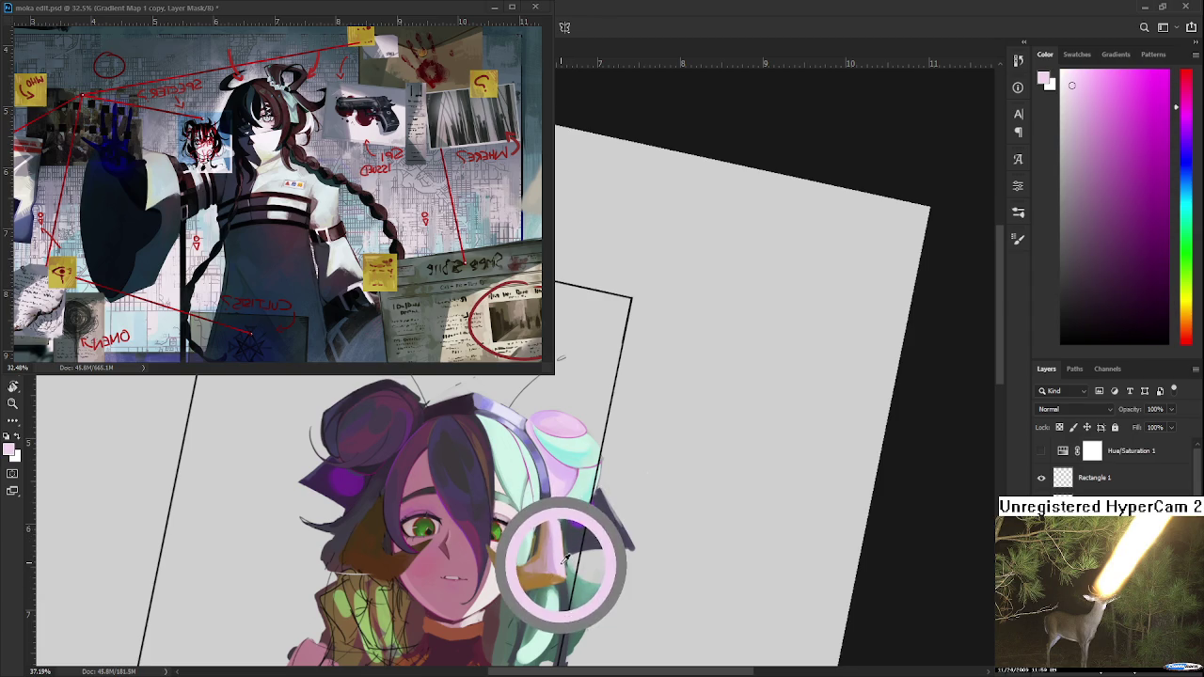
Resample lighter face tones, then darken the pink painting colour slightly.
left_click(553, 558, "alt")
left_click(549, 560, "alt")
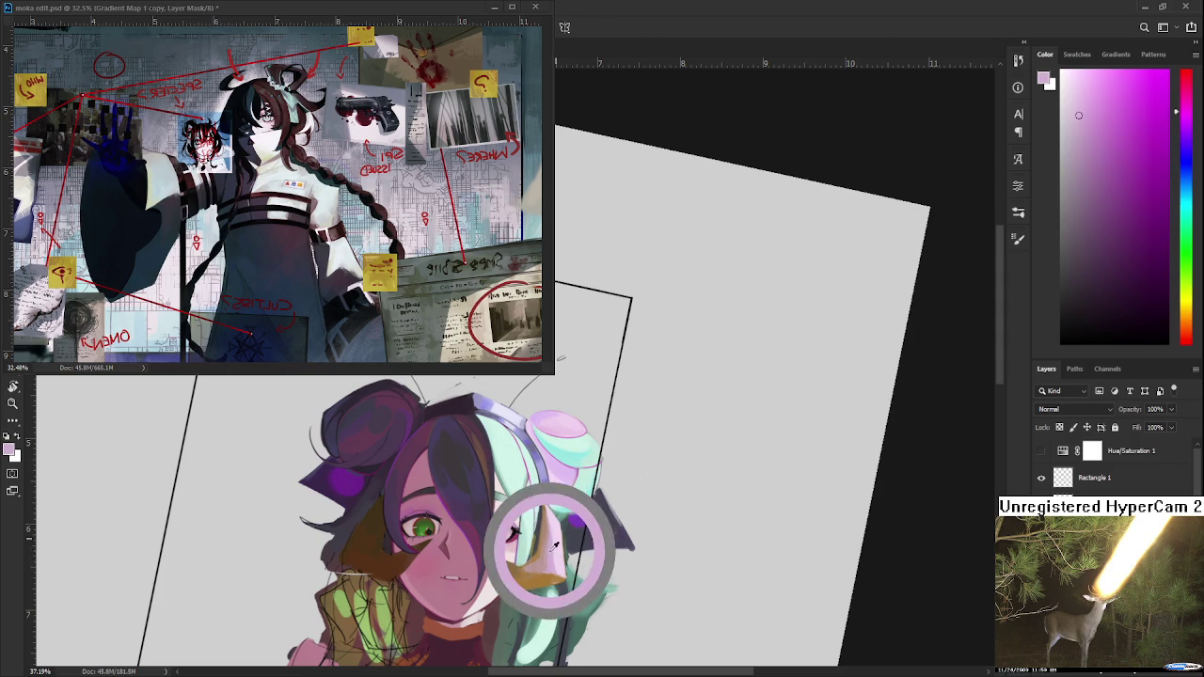
left_click(555, 533, "alt")
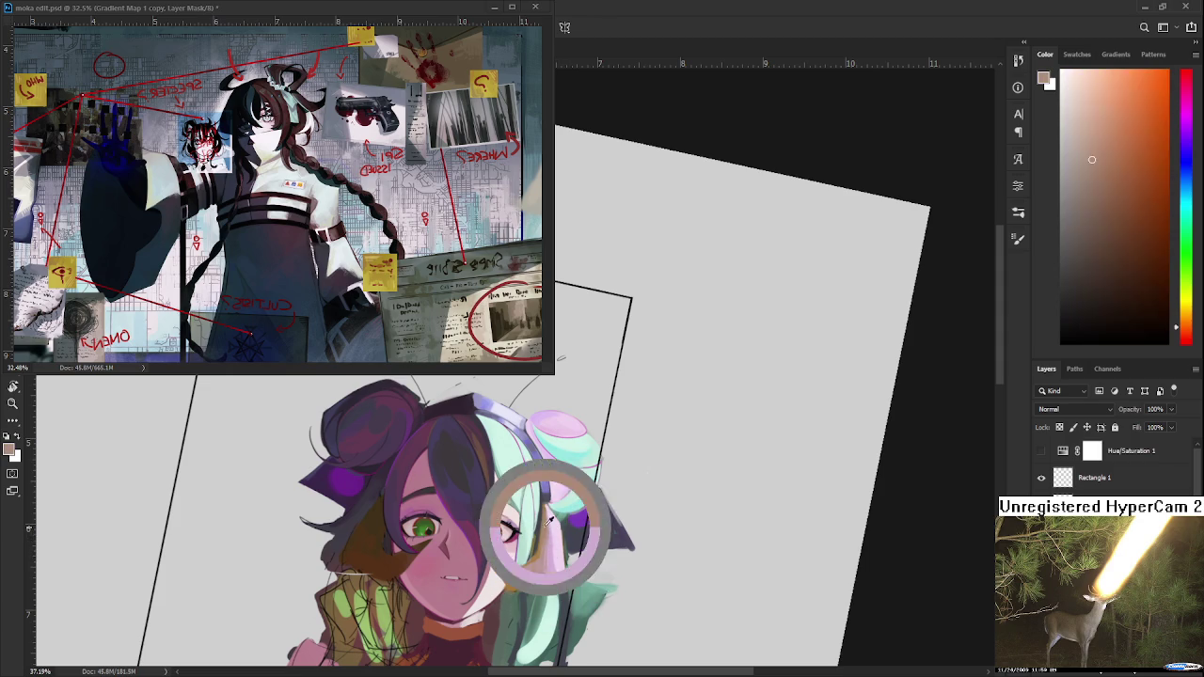
left_click(550, 540, "alt")
left_click(551, 541, "alt")
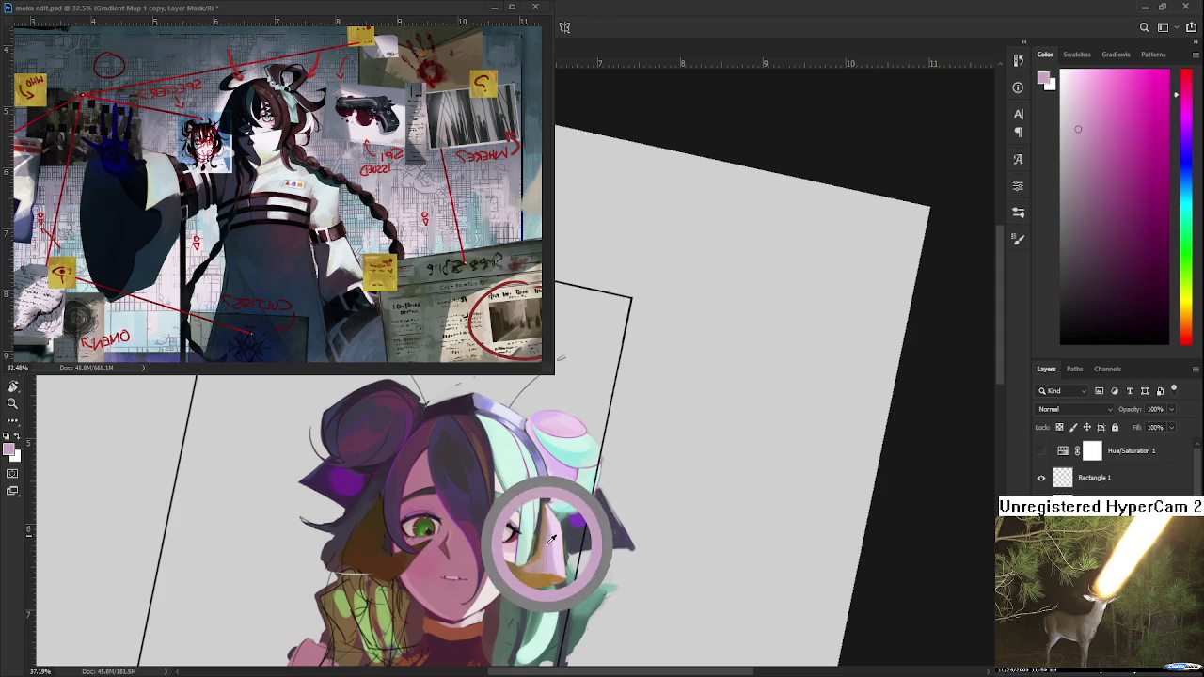
left_click(555, 547, "alt")
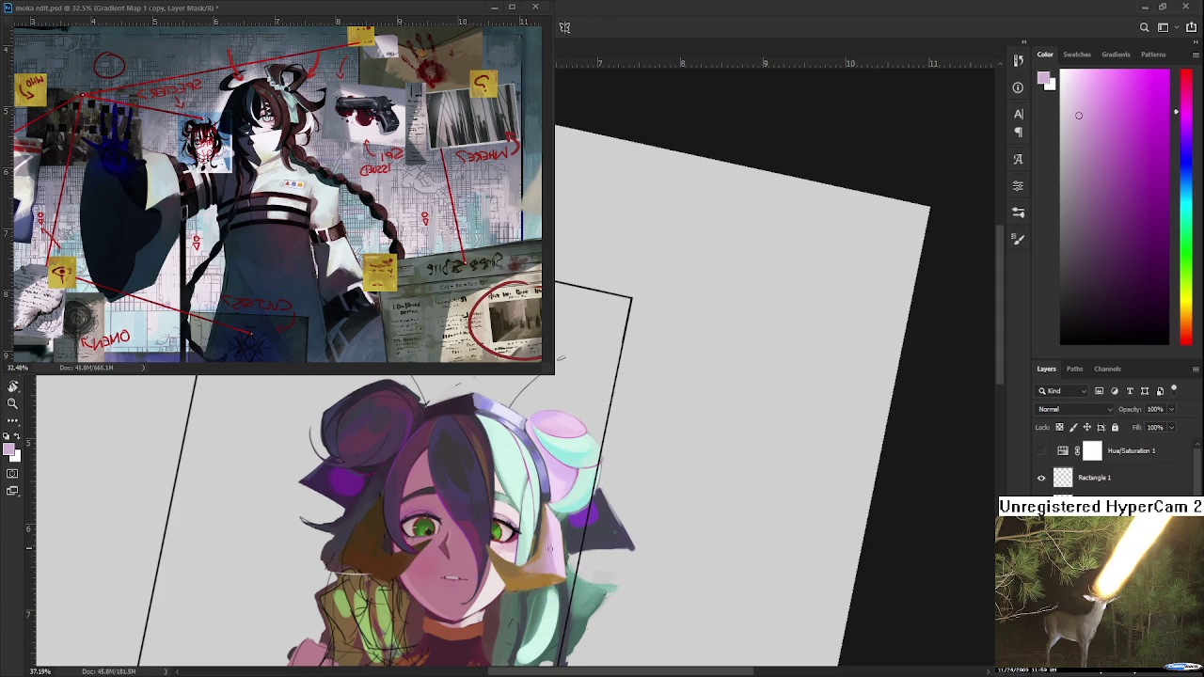
left_click(555, 546, "alt")
left_click(565, 563, "alt")
left_click(1079, 123)
Bring the right side of the face into view and pick the pale pink-magenta from the hair.
scroll(467, 570, "up", 1)
scroll(467, 571, "up", 1)
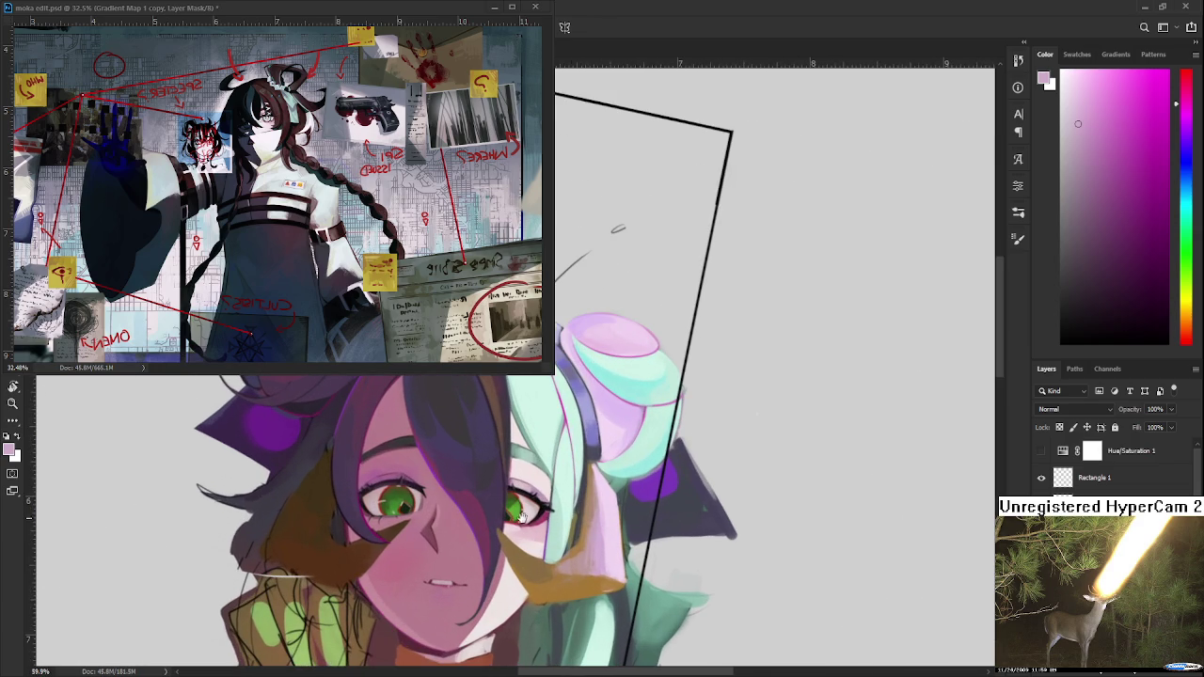
left_click_drag(522, 520, 485, 479)
left_click(556, 502, "alt")
left_click(559, 463, "alt")
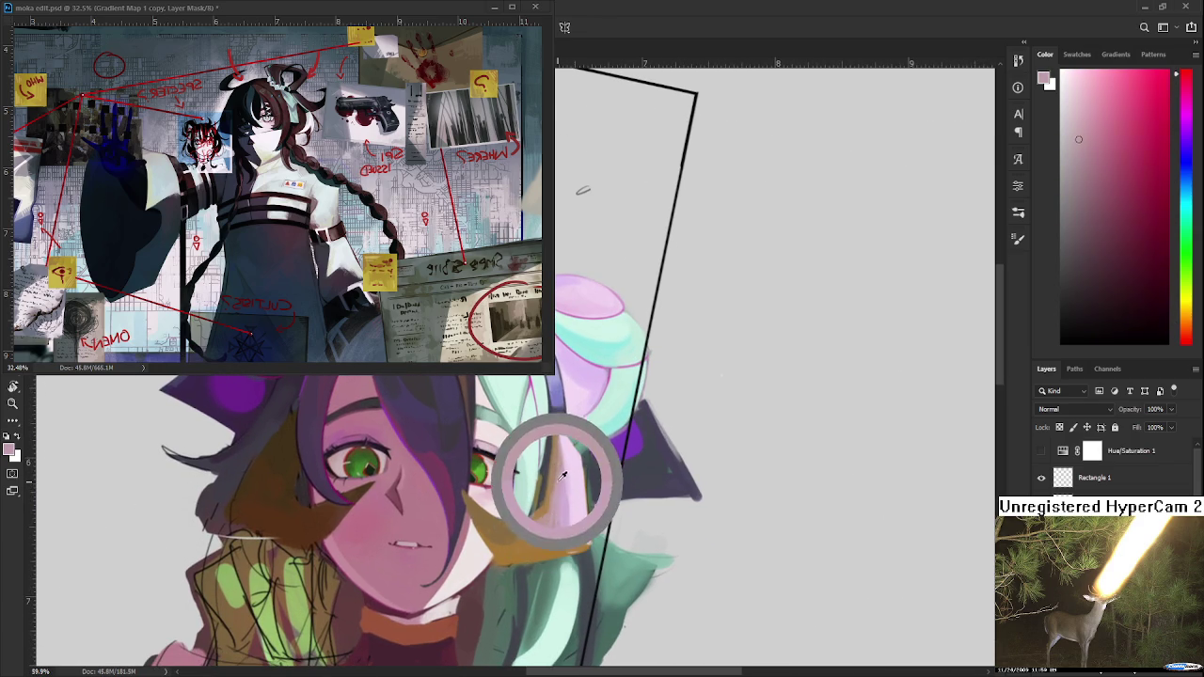
left_click(562, 466, "alt")
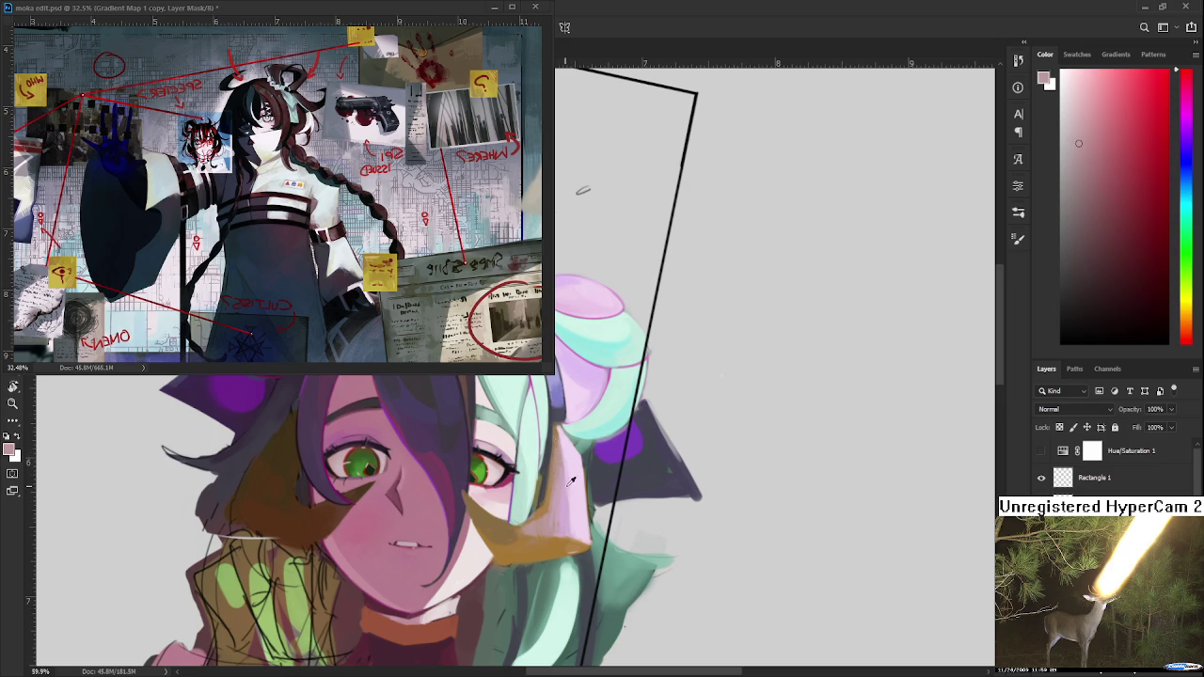
left_click(565, 451, "alt")
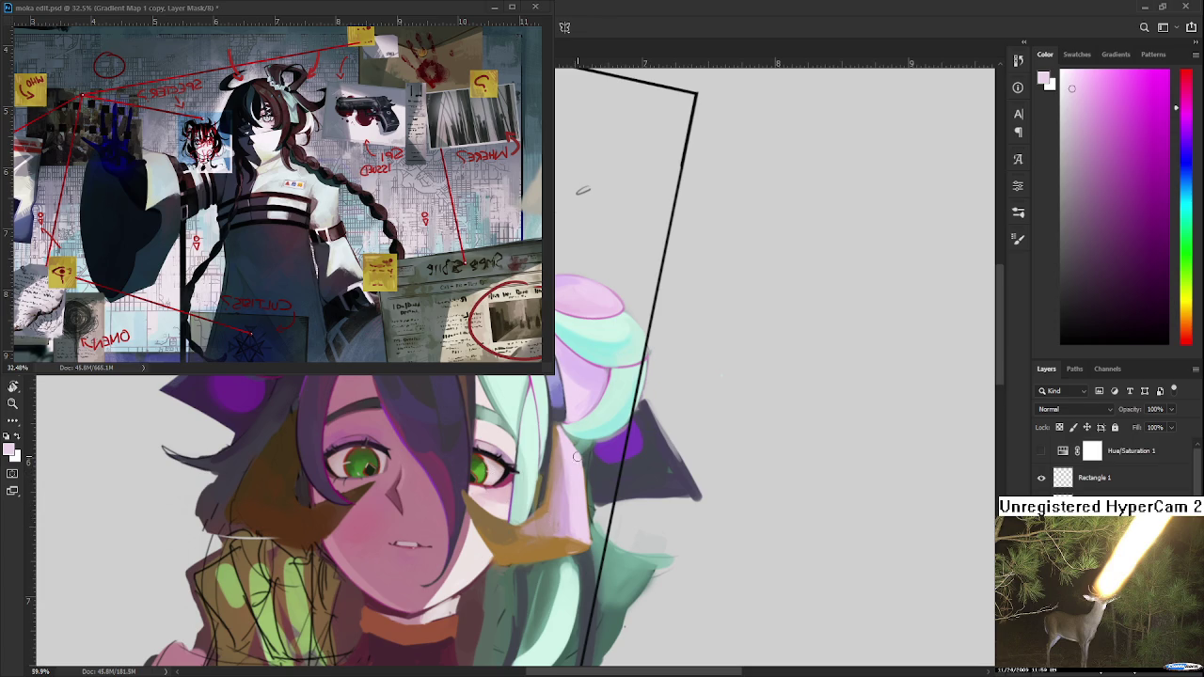
left_click_drag(577, 555, 579, 532)
scroll(566, 517, "down", 2)
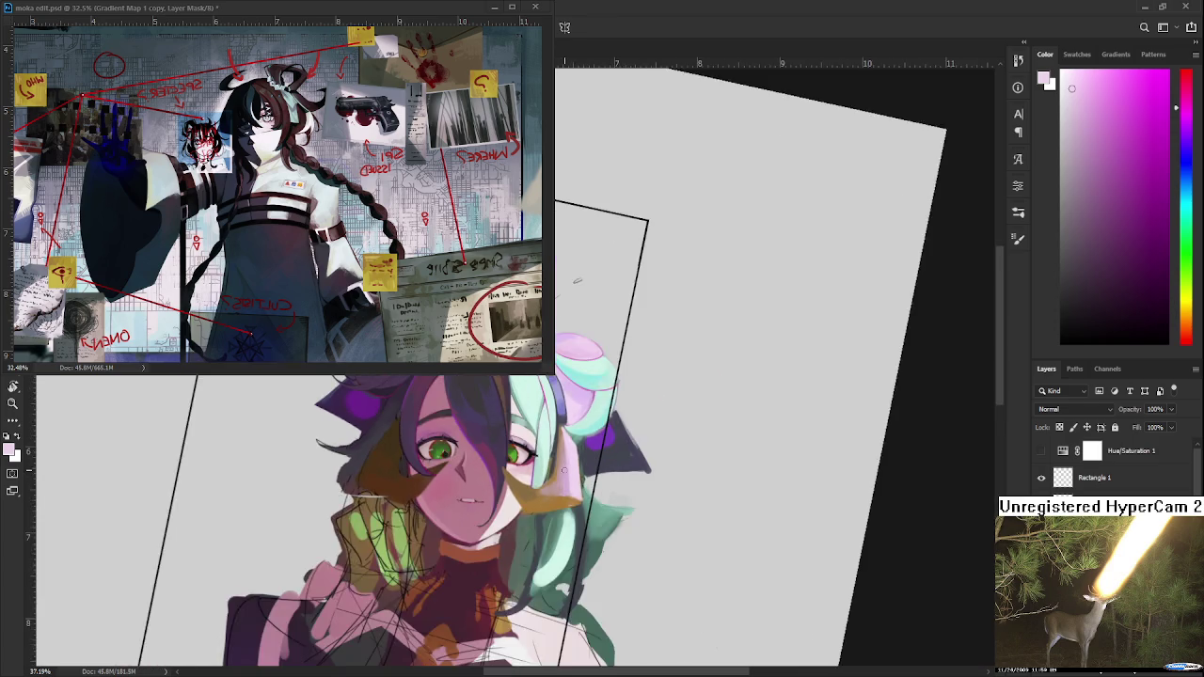
scroll(547, 526, "down", 1)
scroll(584, 471, "down", 1)
scroll(1110, 465, "down", 3)
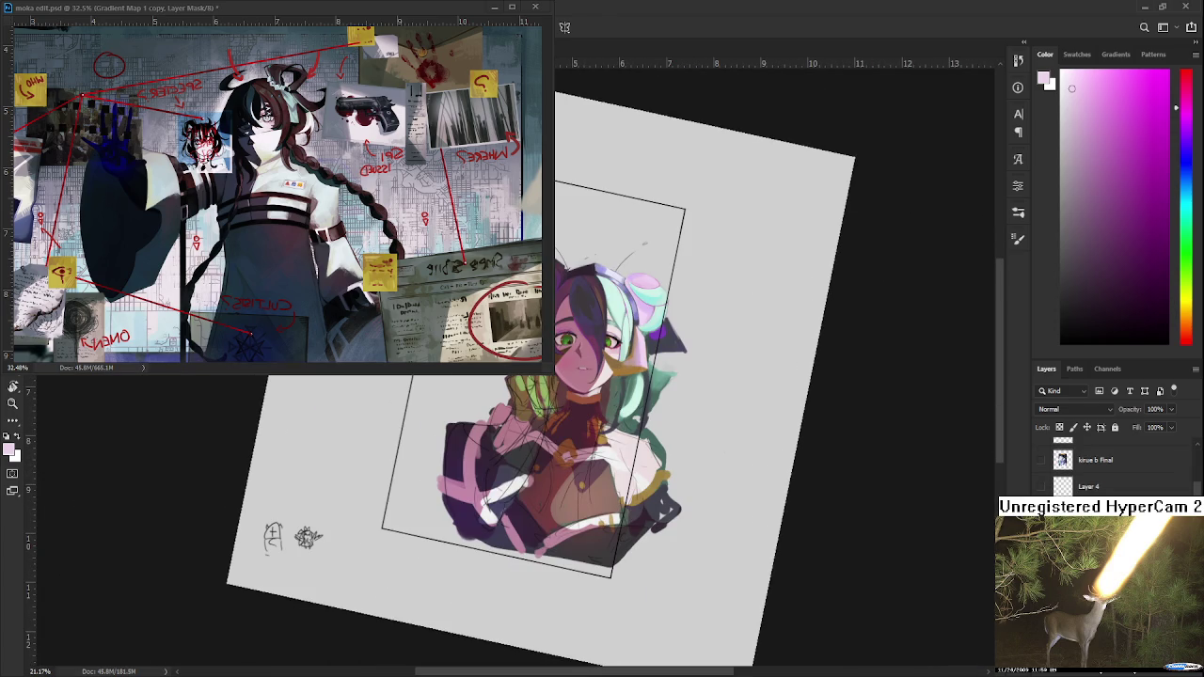
scroll(358, 587, "up", 2)
scroll(359, 587, "up", 2)
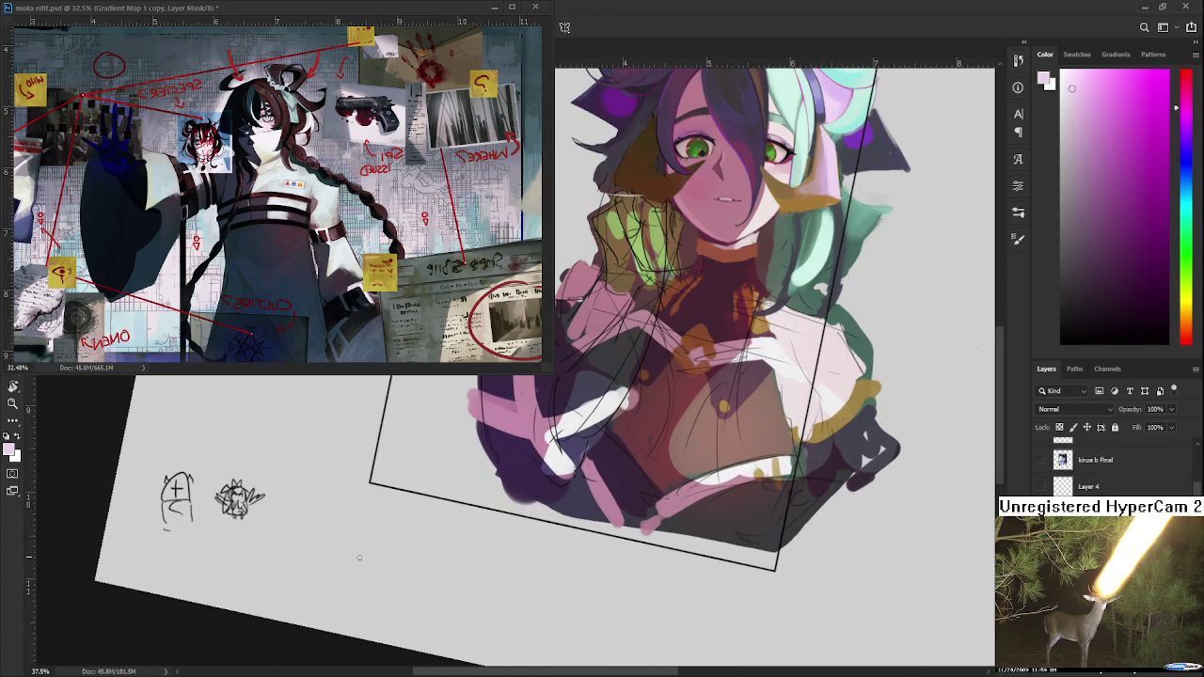
left_click(484, 444, "alt")
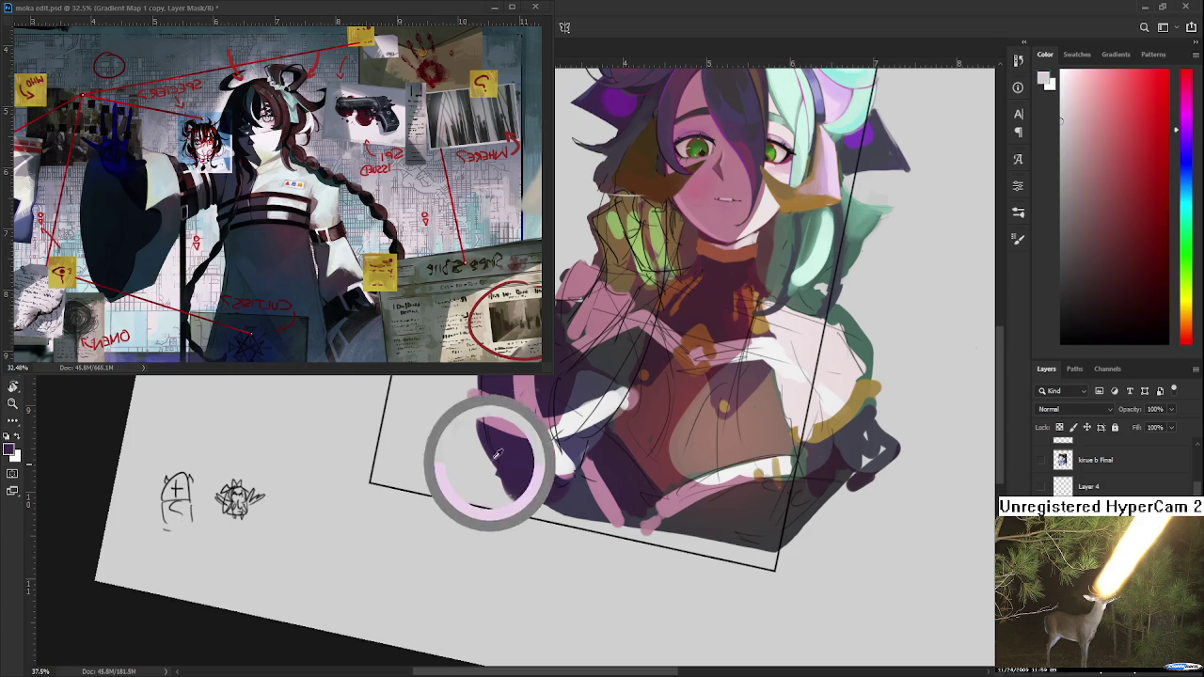
mouse_move(297, 549)
left_mouse_down()
mouse_move(267, 597)
mouse_move(280, 574)
left_mouse_up()
key("ctrl+z")
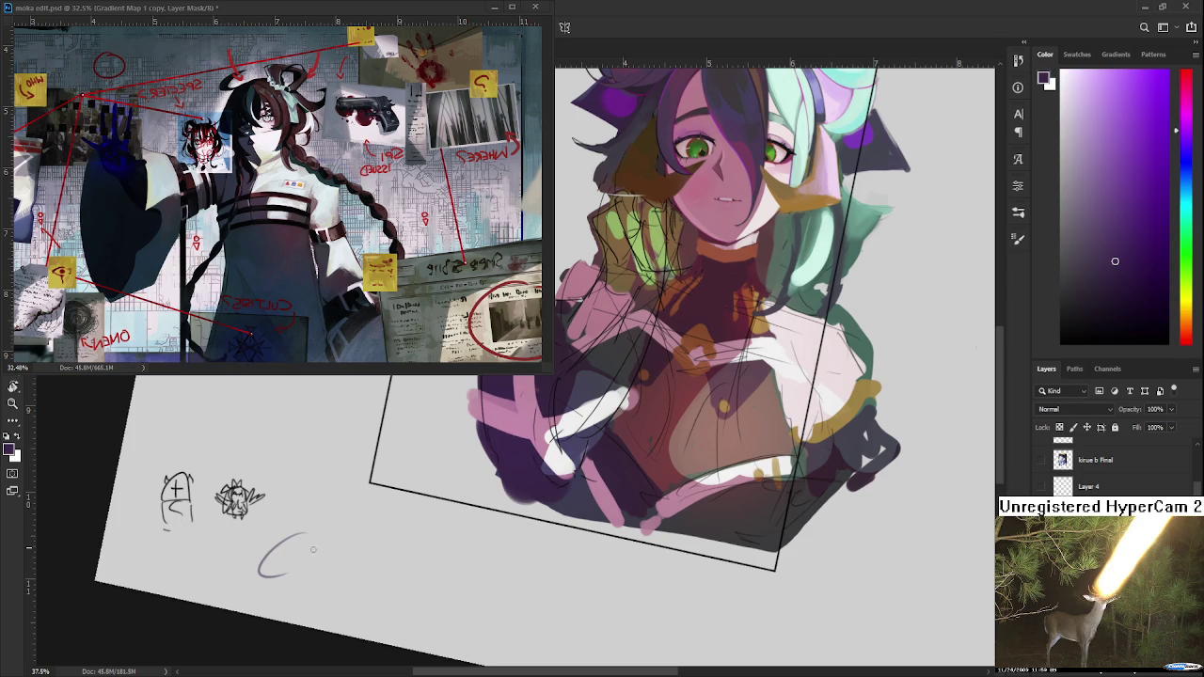
mouse_move(306, 535)
left_mouse_down()
mouse_move(316, 545)
mouse_move(299, 574)
mouse_move(323, 553)
left_mouse_up()
key("l")
left_click_drag(355, 572, 311, 605)
key("Delete")
key("r")
key("Escape")
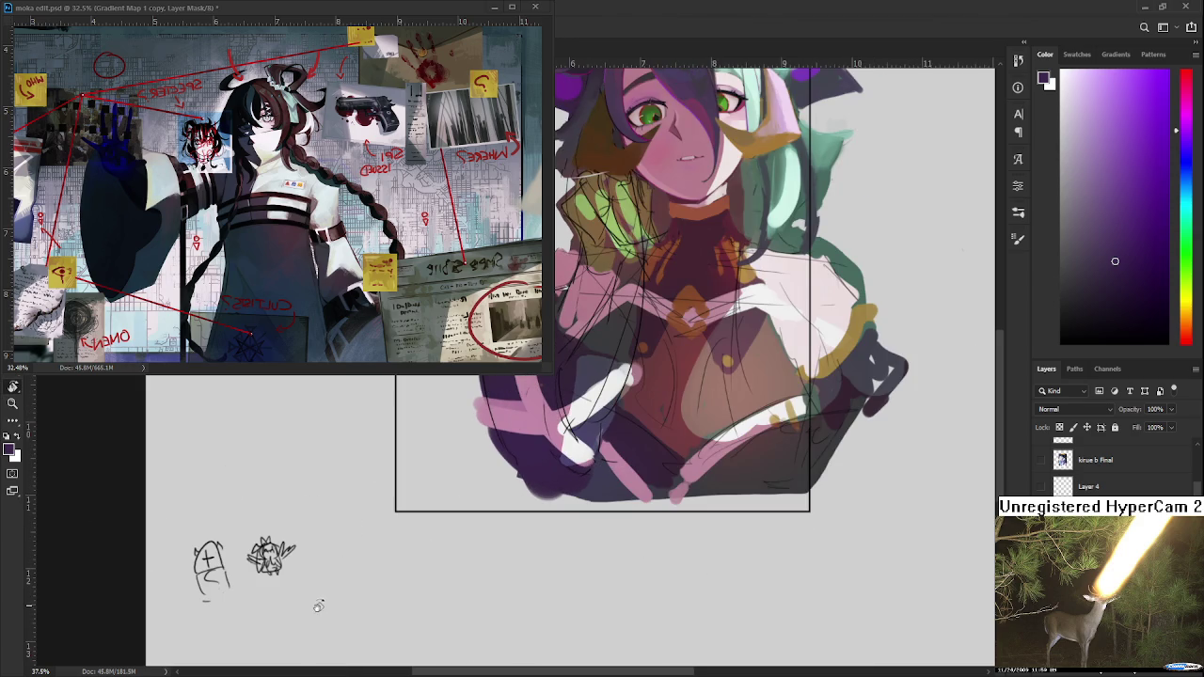
left_click_drag(336, 551, 329, 565)
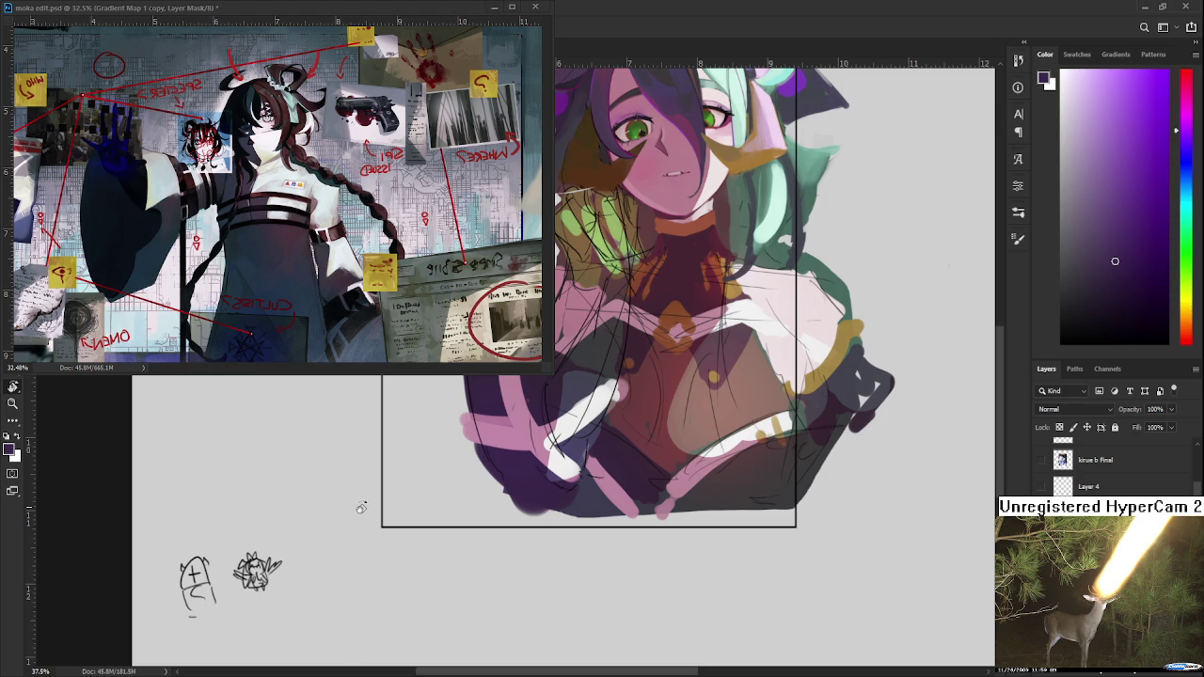
left_click_drag(581, 472, 435, 676)
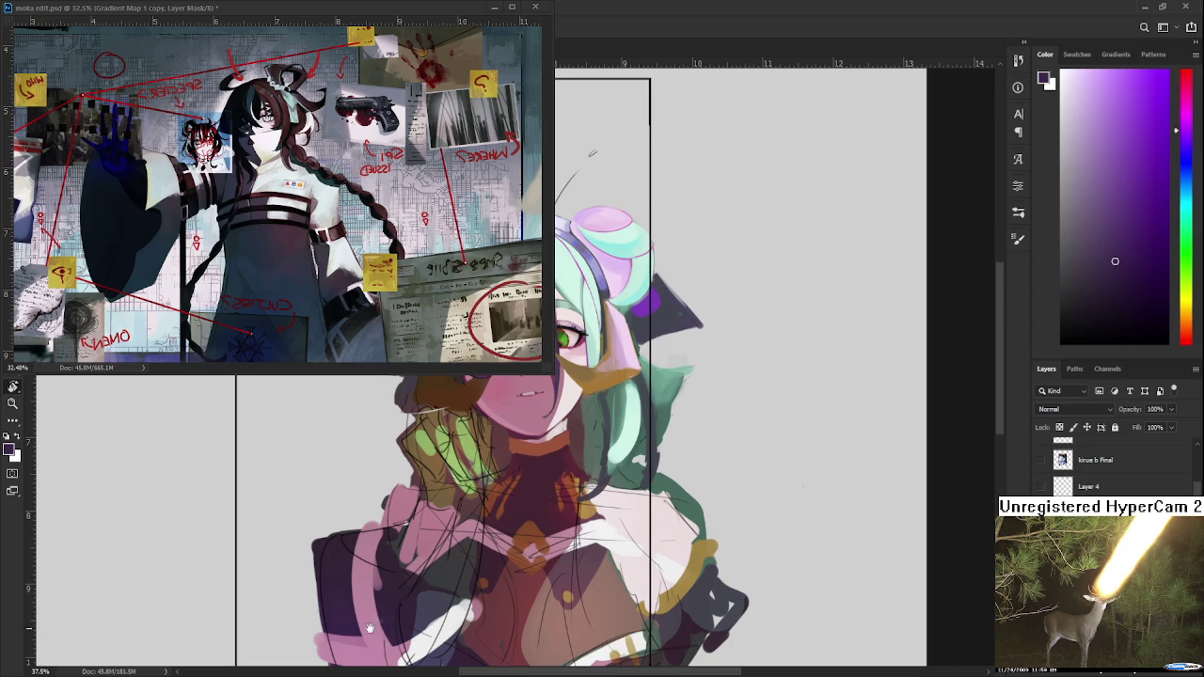
Draw a light arc beside the two doodles, redraw it, and add a few light sketch lines.
scroll(377, 529, "down", 5)
scroll(345, 556, "up", 2)
key("b")
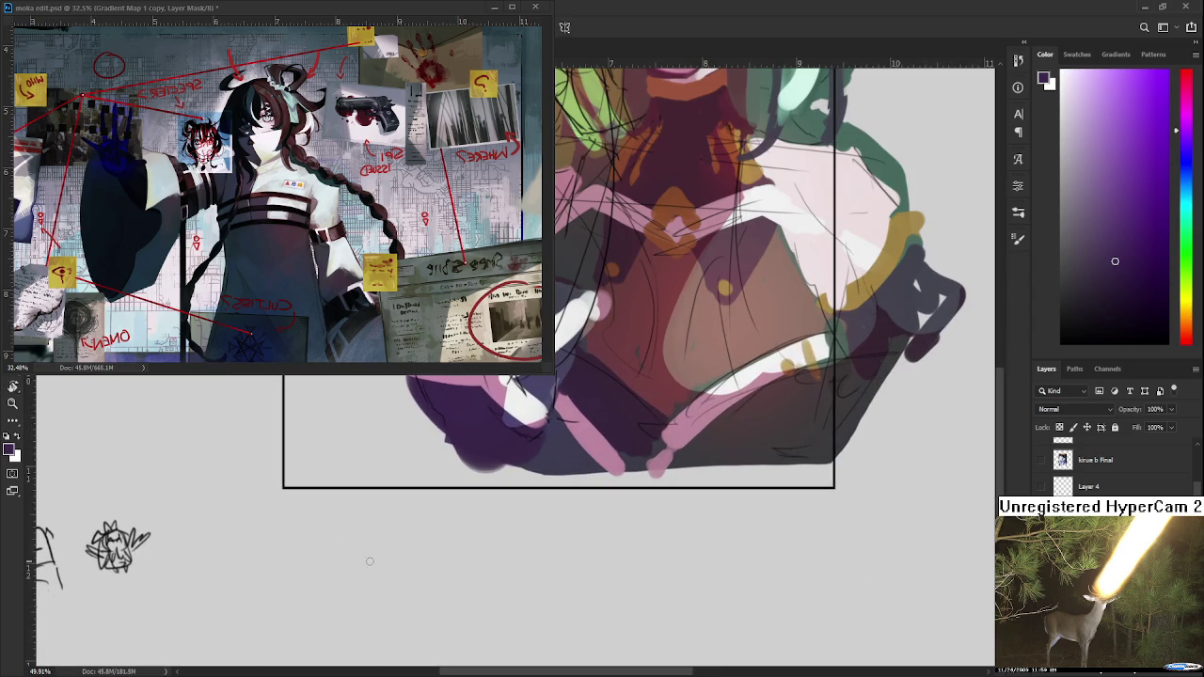
left_click_drag(225, 516, 209, 575)
key("ctrl+z")
mouse_move(220, 517)
left_mouse_down()
mouse_move(217, 565)
mouse_move(269, 555)
left_mouse_up()
key("ctrl+z")
mouse_move(231, 501)
left_mouse_down()
mouse_move(282, 493)
mouse_move(252, 546)
left_mouse_up()
left_click_drag(269, 498, 280, 526)
Sketch the small head's top arc, chin and neck, sides and bangs beside the doodles.
scroll(287, 553, "down", 1)
scroll(226, 491, "down", 1)
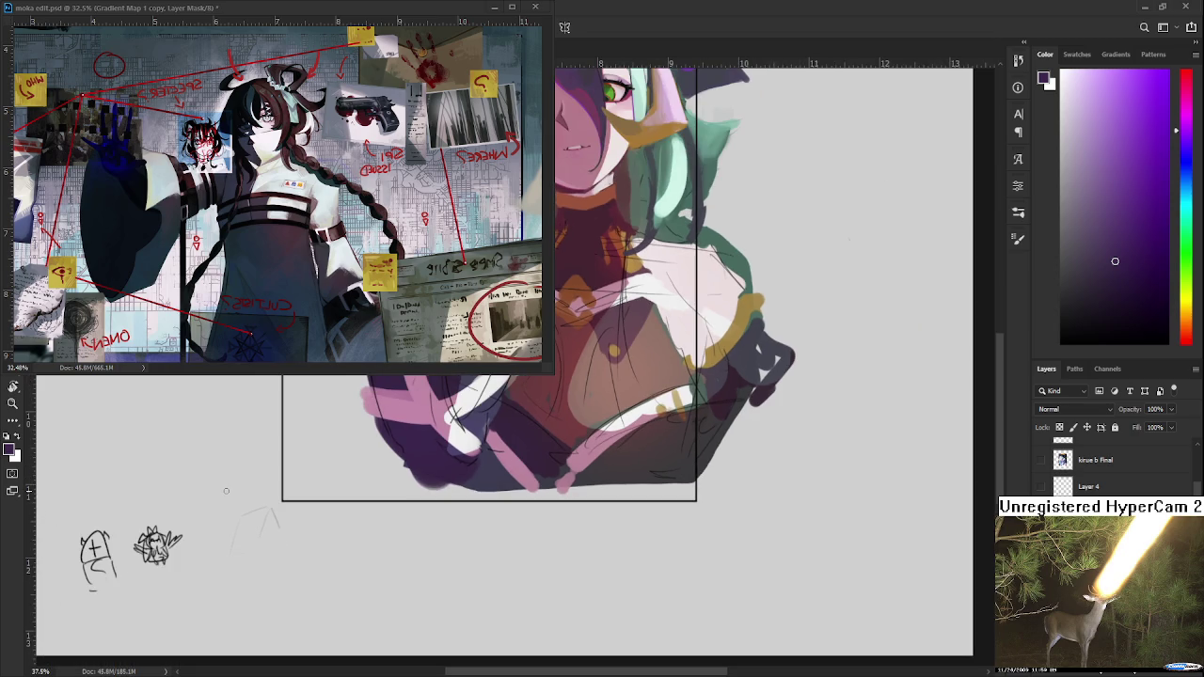
mouse_move(254, 559)
left_mouse_down()
mouse_move(275, 520)
mouse_move(284, 533)
left_mouse_up()
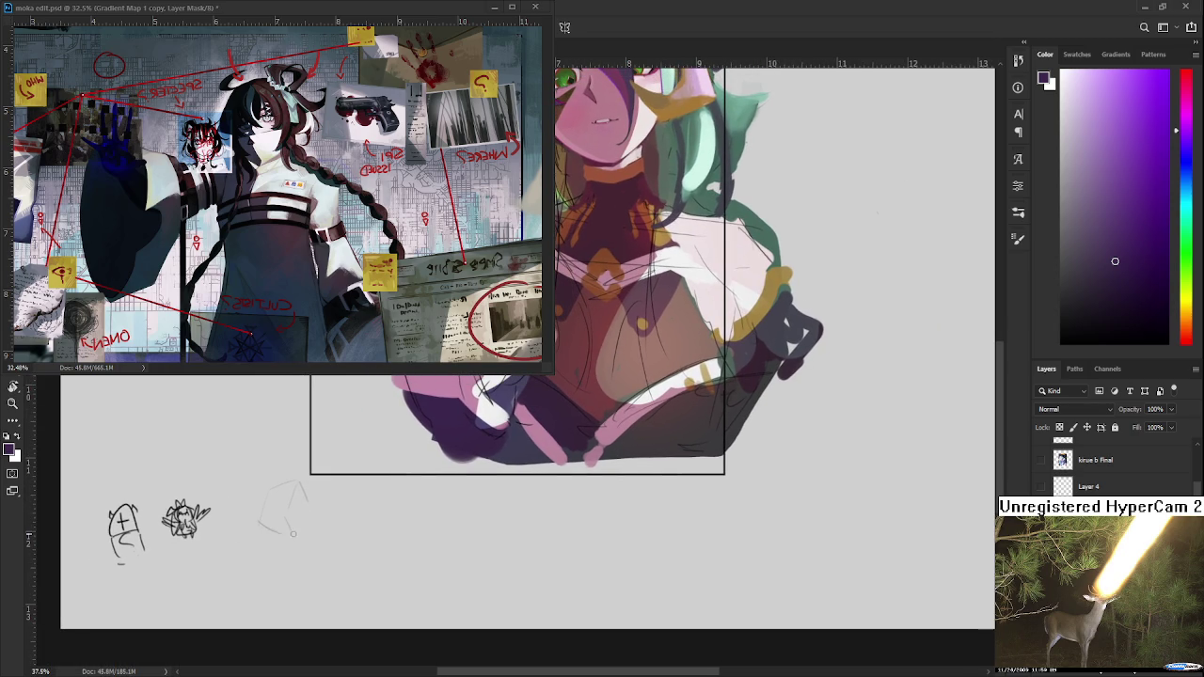
mouse_move(262, 493)
left_mouse_down()
mouse_move(304, 479)
mouse_move(267, 493)
mouse_move(265, 527)
left_mouse_up()
left_click_drag(290, 490, 271, 497)
left_click_drag(275, 541, 292, 535)
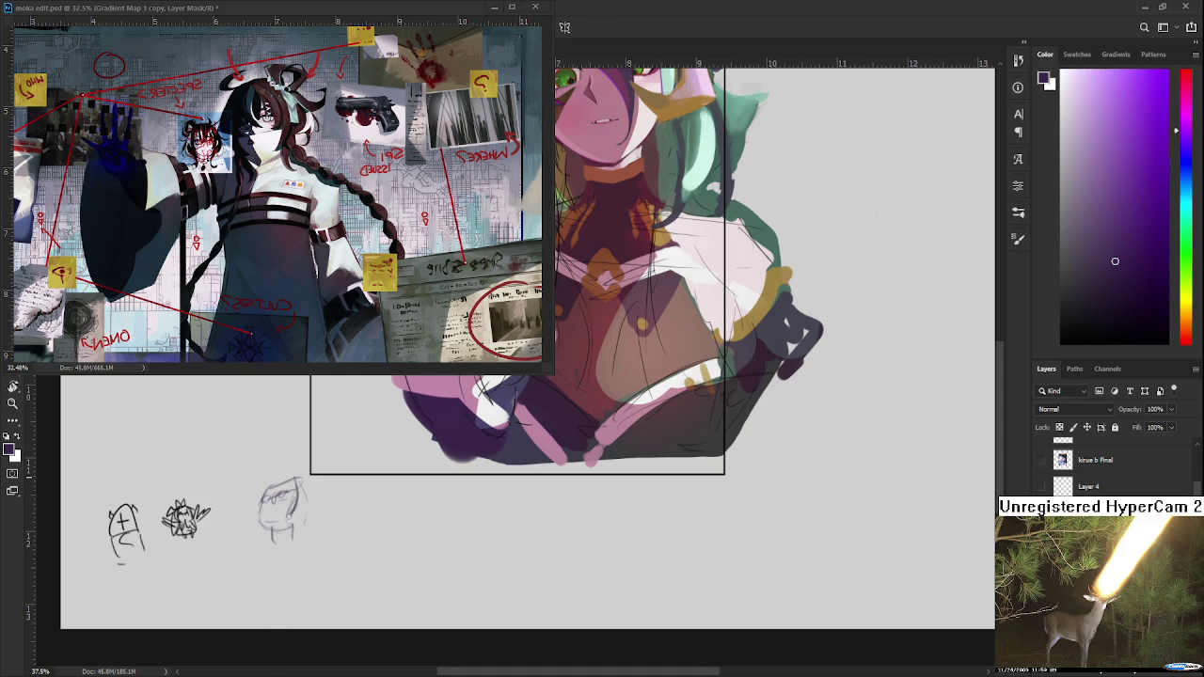
mouse_move(271, 495)
left_mouse_down()
mouse_move(278, 510)
mouse_move(250, 523)
mouse_move(267, 540)
left_mouse_up()
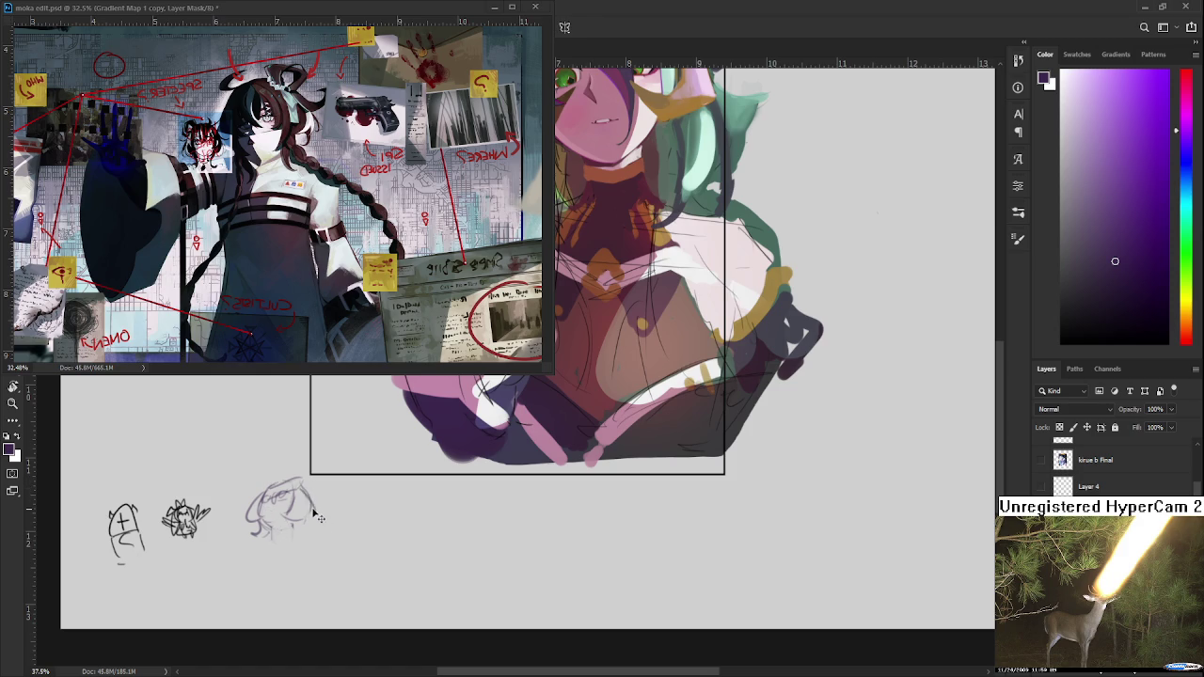
left_click_drag(314, 507, 307, 525)
left_click_drag(268, 494, 294, 483)
Select the head sketch and transform it slightly narrower.
scroll(316, 540, "down", 1)
scroll(347, 495, "right", 2)
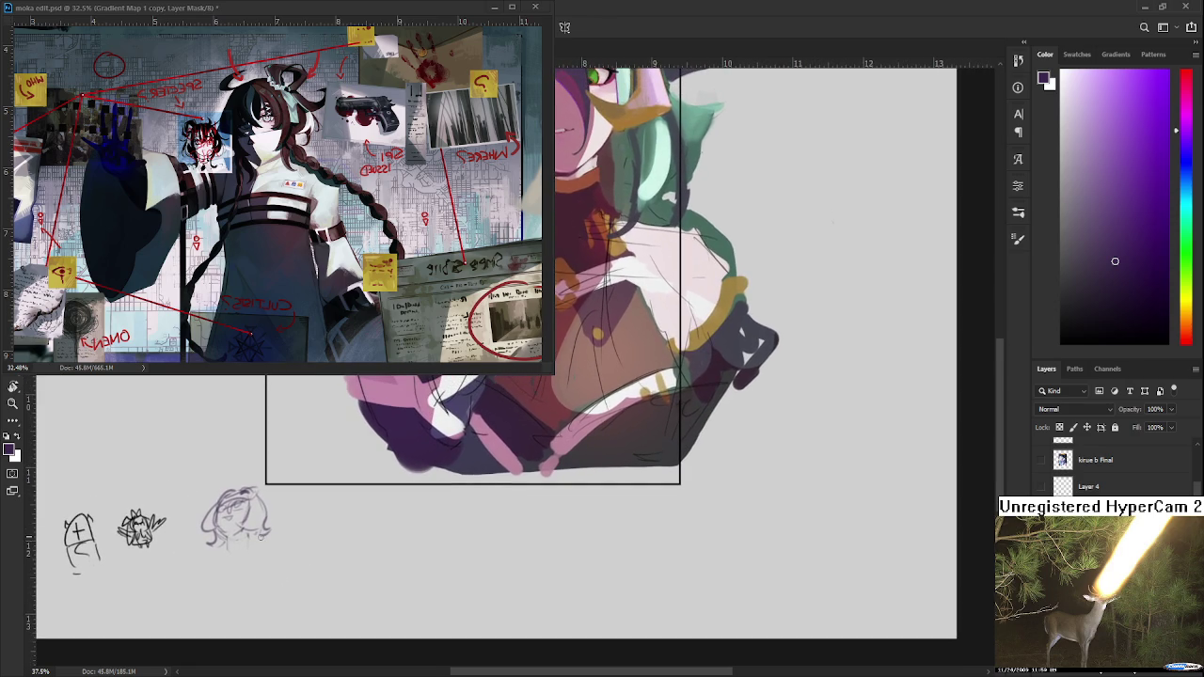
left_click_drag(226, 470, 222, 476)
key("ctrl+t")
left_click_drag(310, 530, 237, 544)
key("Return")
scroll(423, 523, "down", 2)
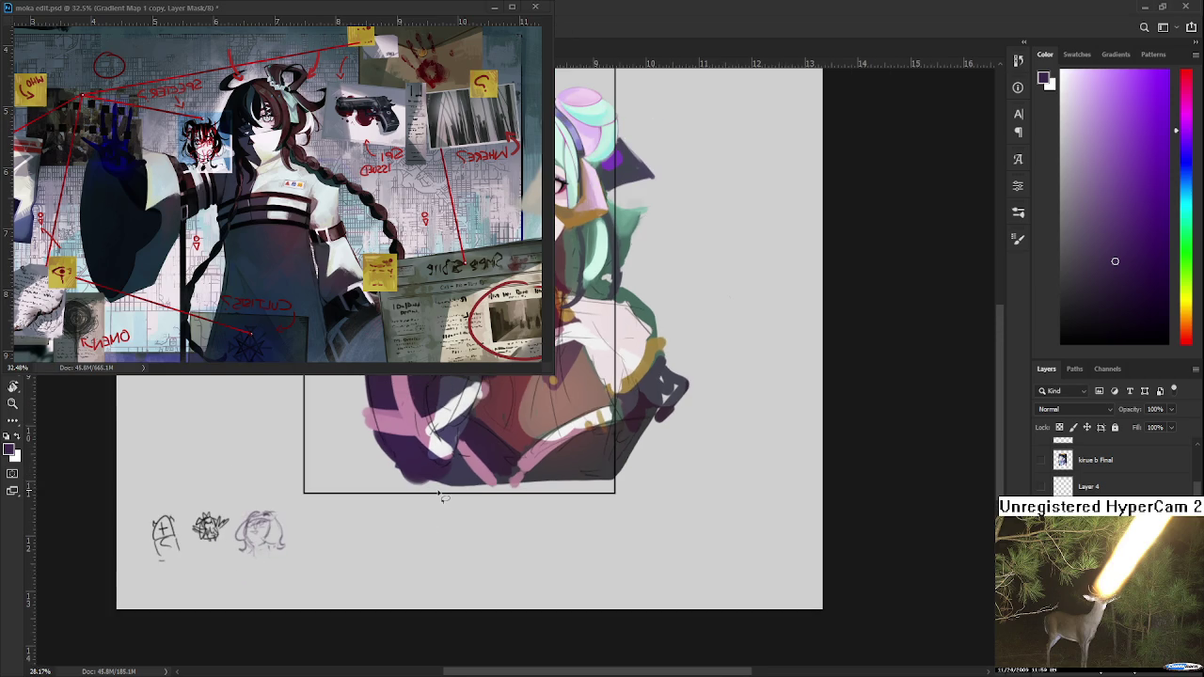
Zoom in on the face and sample skin pinks and a deeper red tone.
scroll(432, 499, "up", 5)
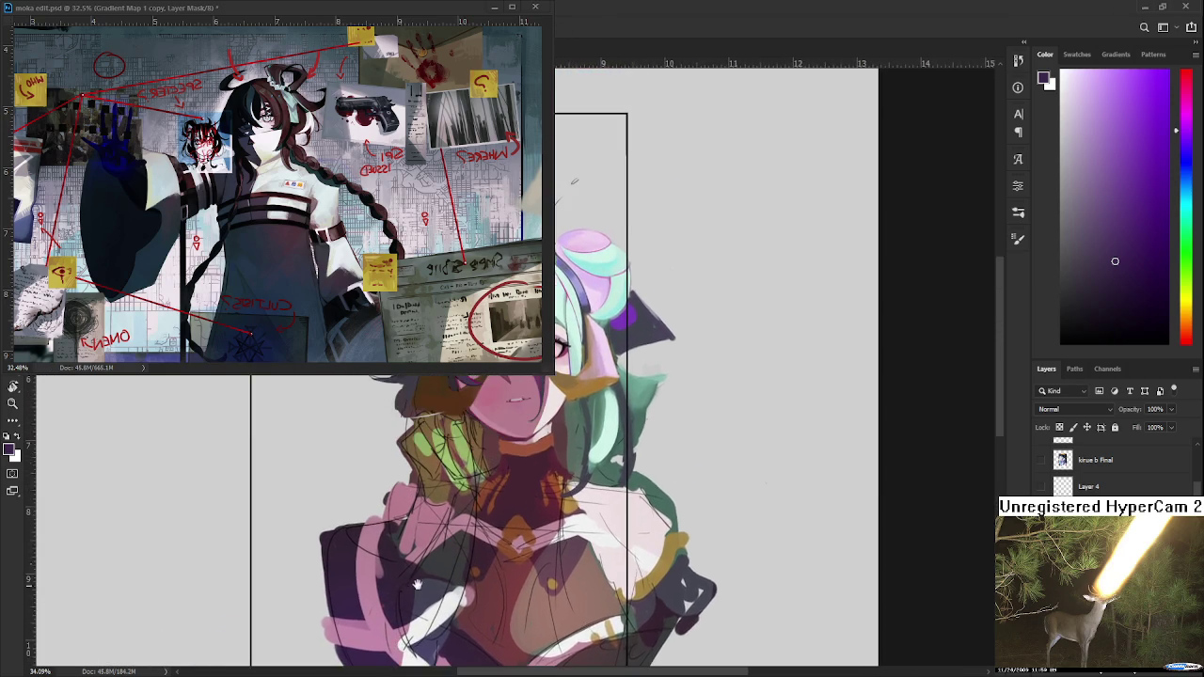
scroll(441, 513, "up", 3)
scroll(441, 512, "up", 2)
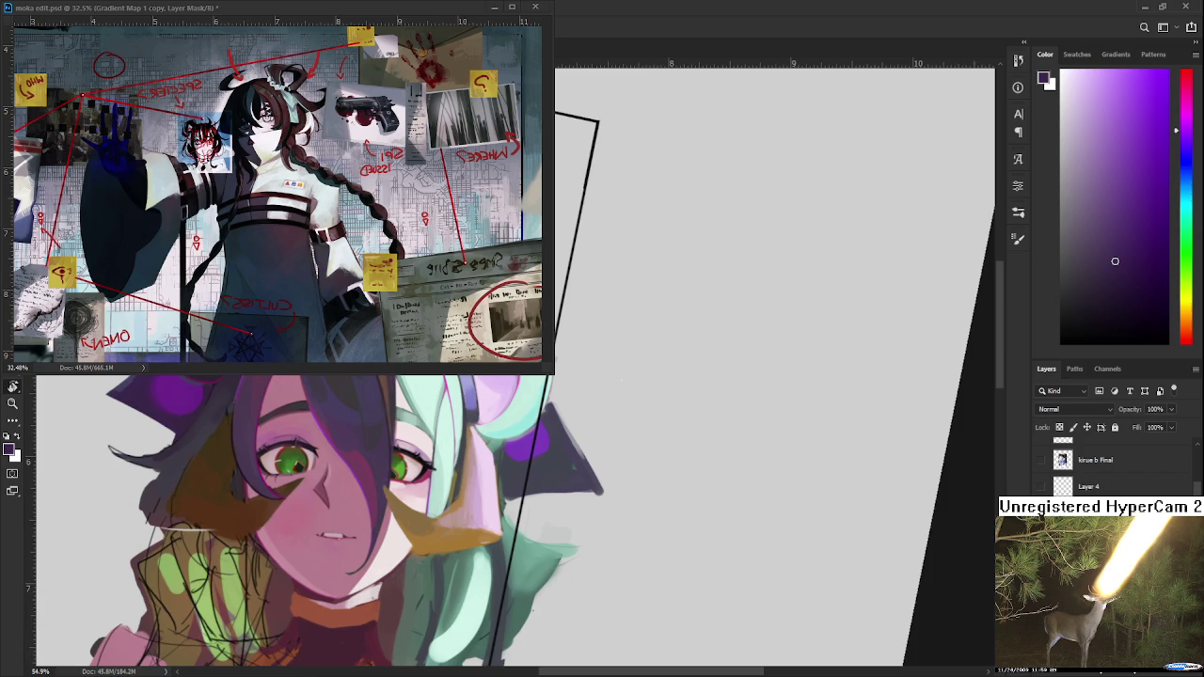
left_click(443, 538, "alt")
left_click(458, 540, "alt")
left_click(455, 556, "alt")
left_click(456, 562, "alt")
left_click(450, 565, "alt")
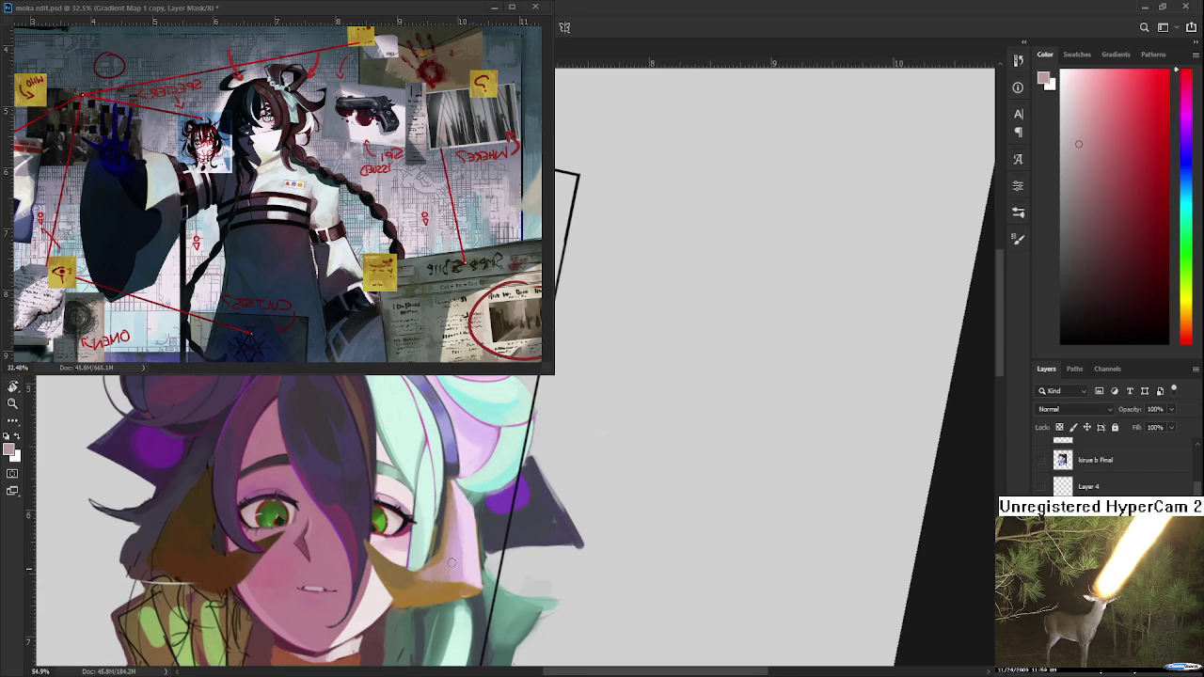
left_click(451, 563, "alt")
Sample lighter pinks and a magenta tone from the hair, then switch to the moka edit.psd document.
left_click(457, 557, "alt")
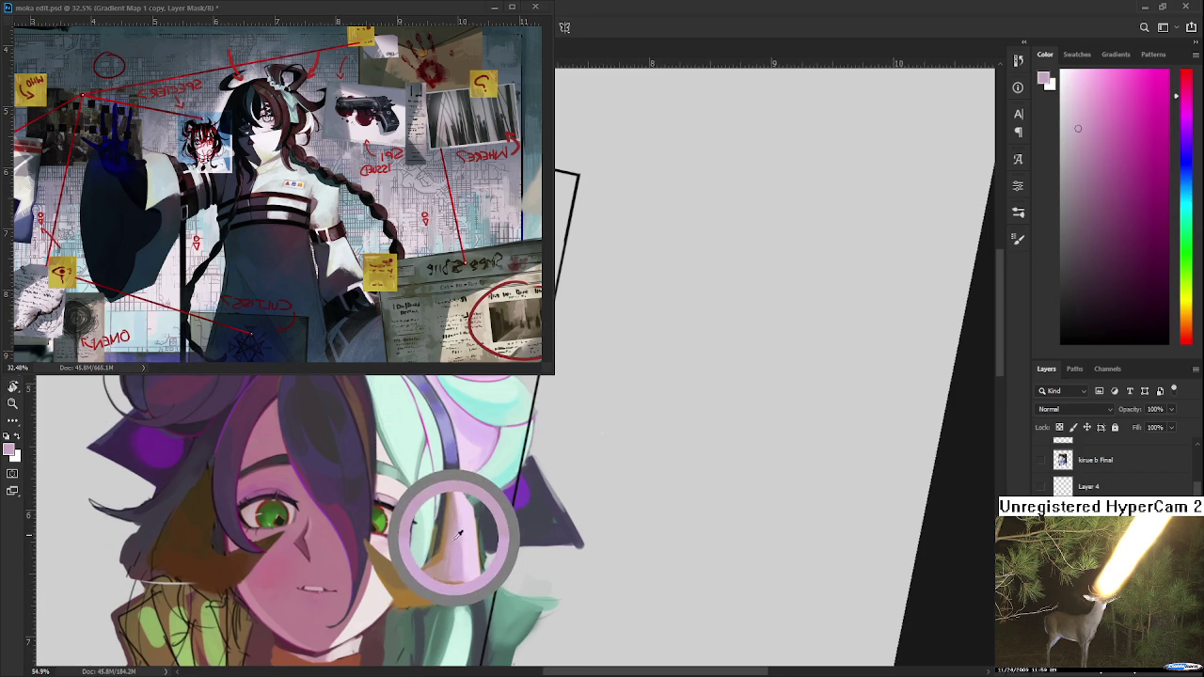
left_click(456, 529, "alt")
left_click(459, 518, "alt")
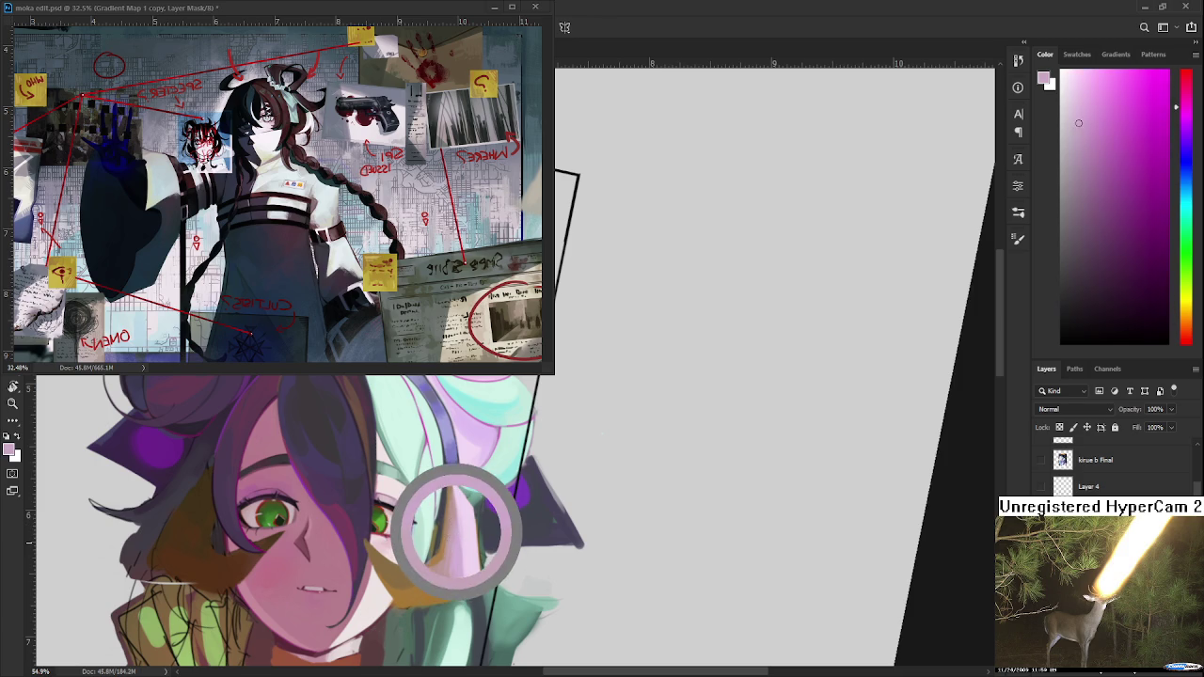
left_click(454, 519, "alt")
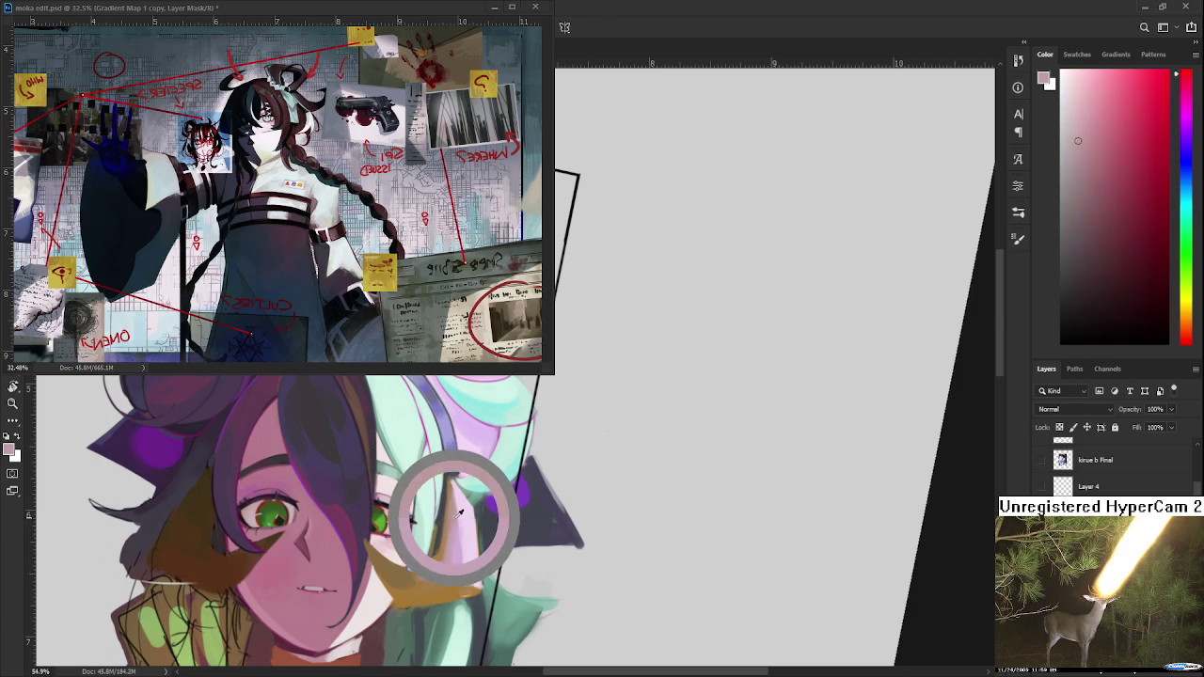
left_click(458, 490, "alt")
left_click_drag(461, 490, 462, 490)
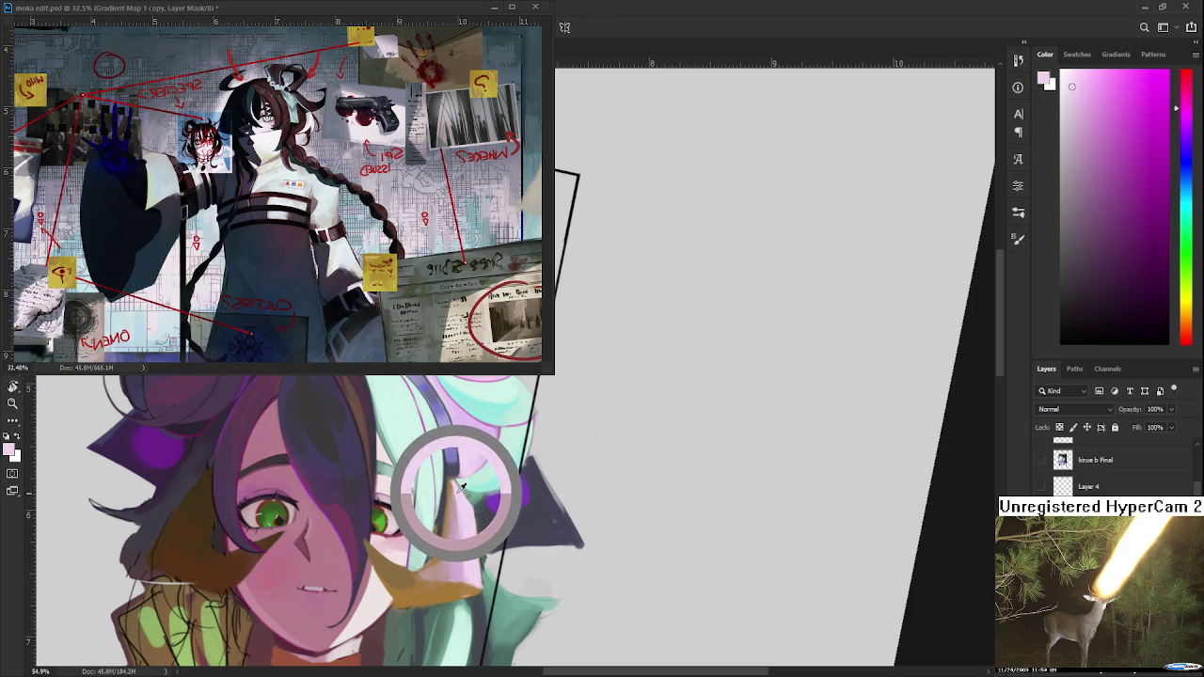
left_click(451, 487, "alt")
left_click(453, 492, "alt")
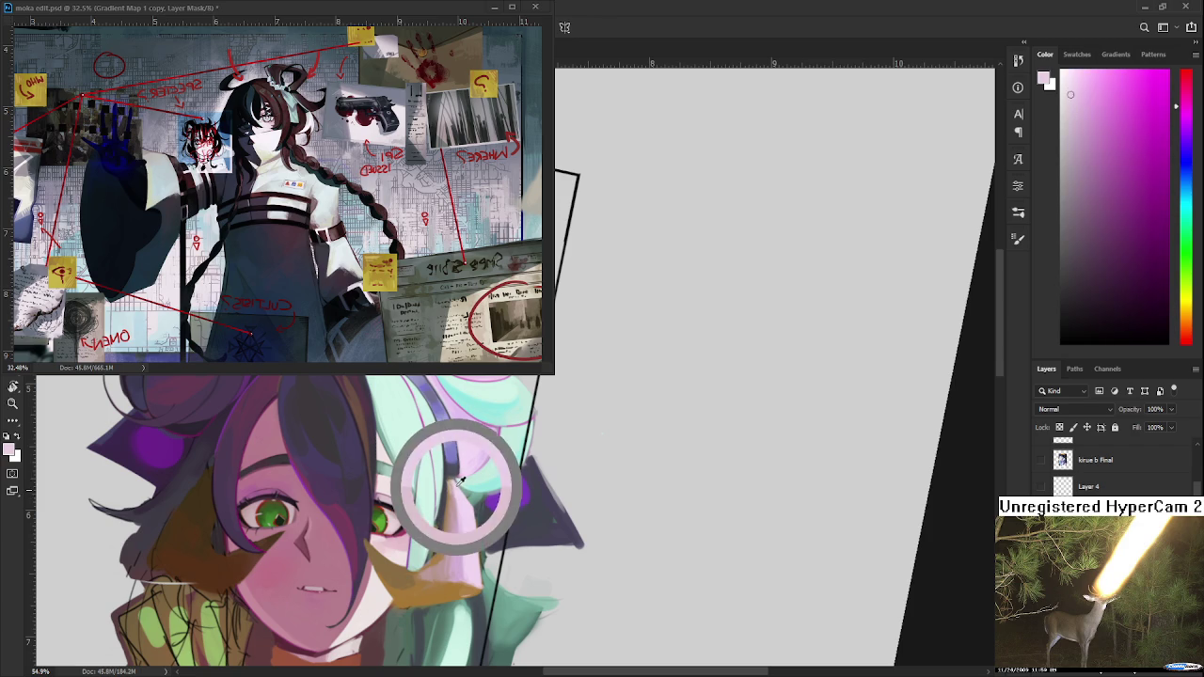
left_click(454, 489, "alt")
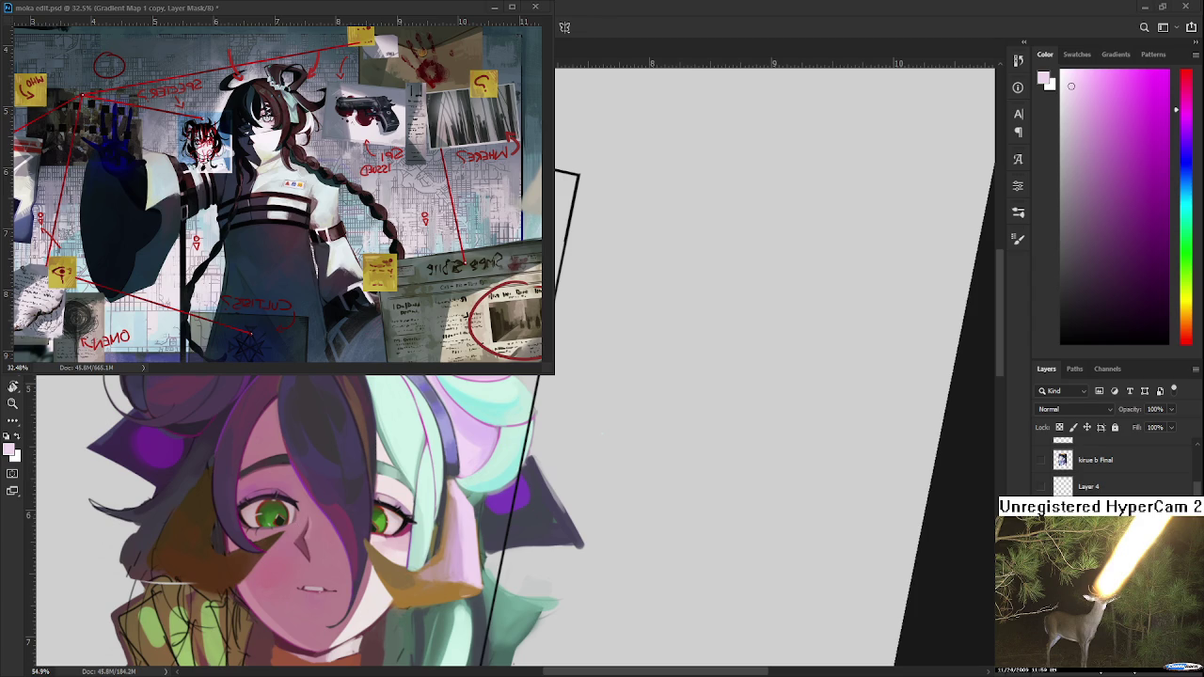
key("ctrl+Tab")
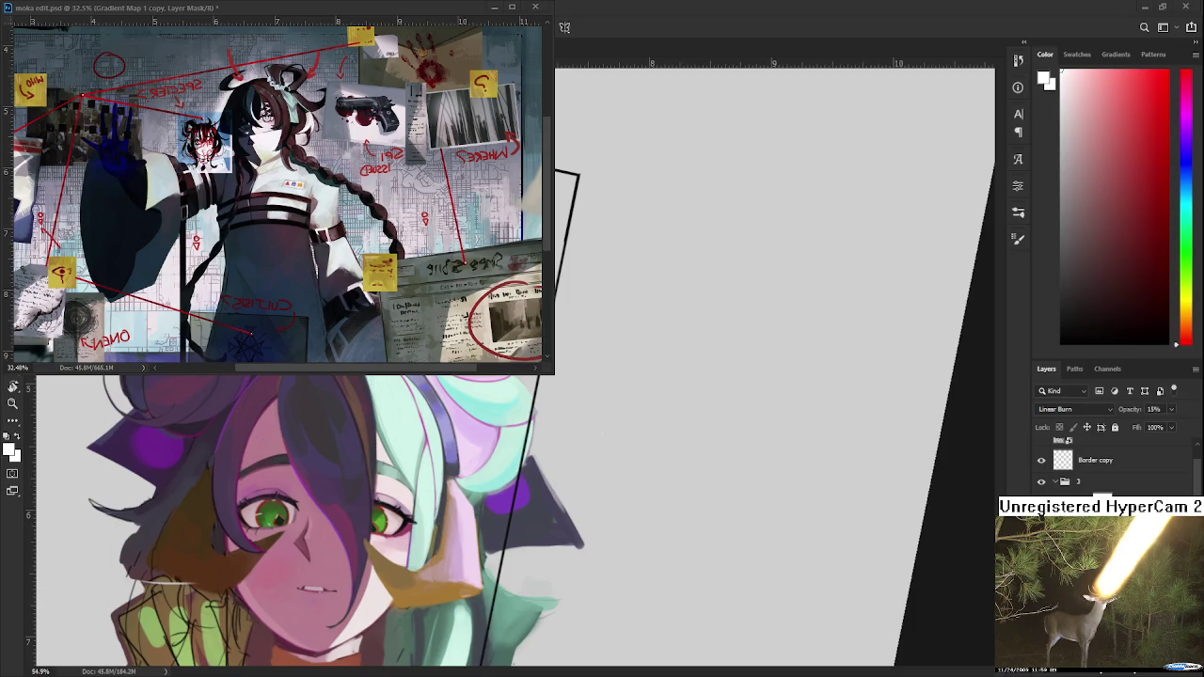
Return to the painting and sample several hair tones, settling on one to paint with.
key("ctrl+Tab")
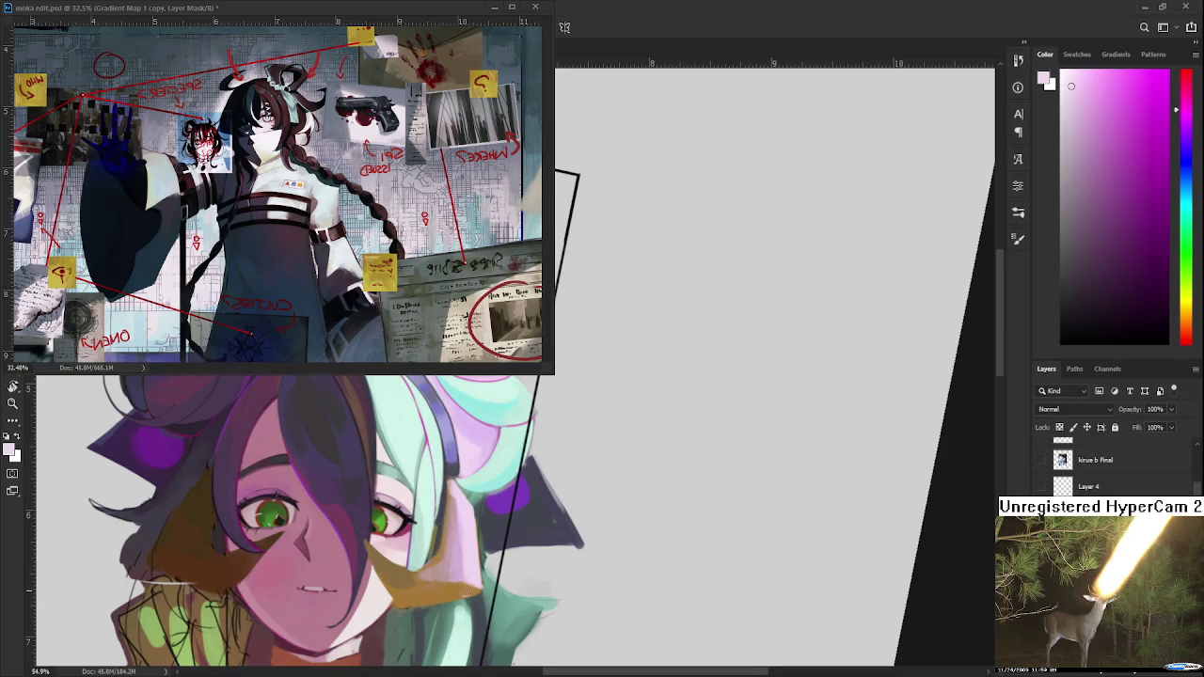
left_click(460, 534, "alt")
left_click(463, 533, "alt")
left_click(473, 530, "alt")
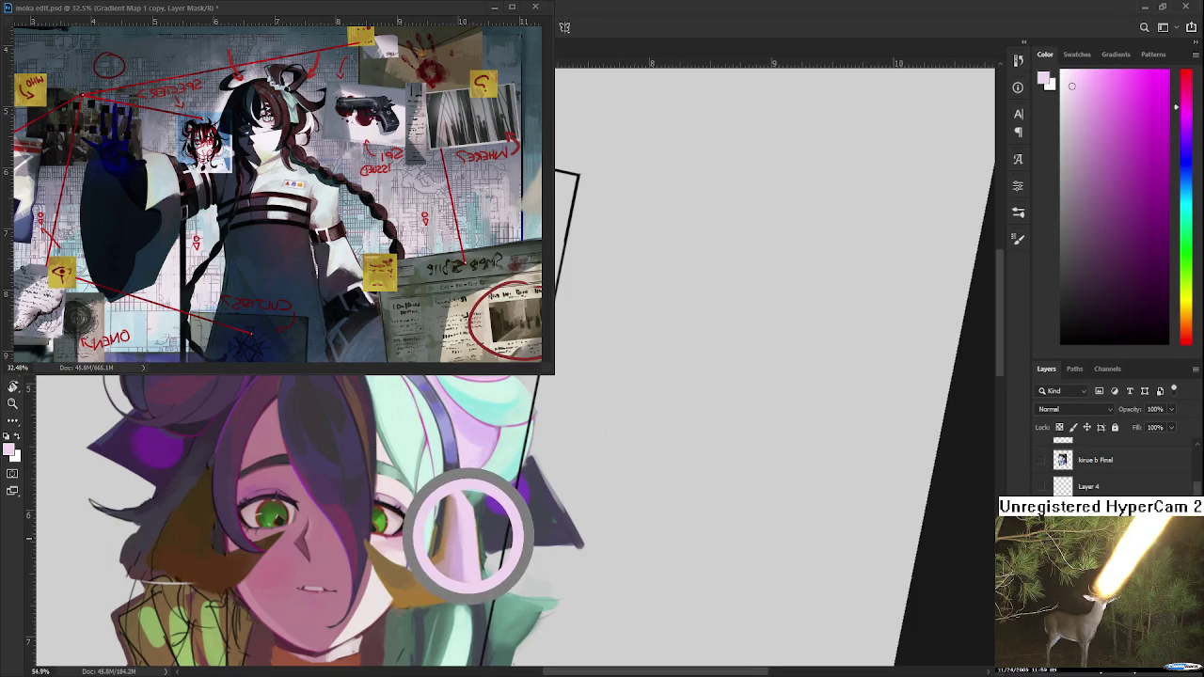
left_click_drag(475, 529, 475, 538)
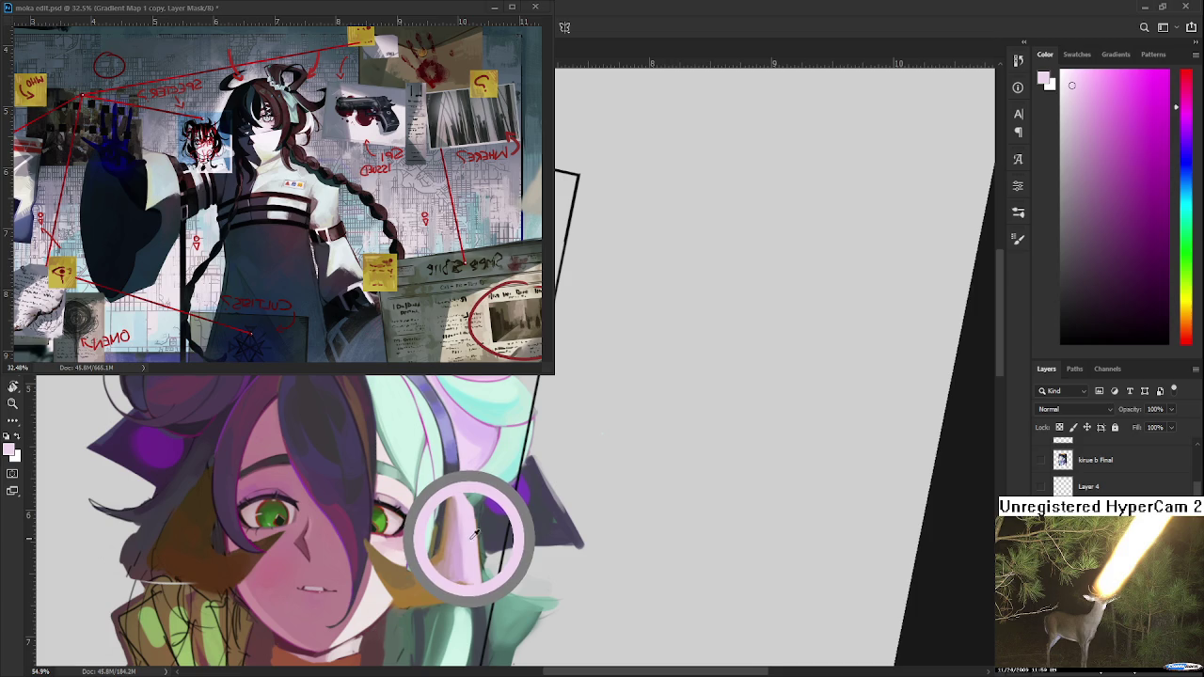
left_click(467, 521, "alt")
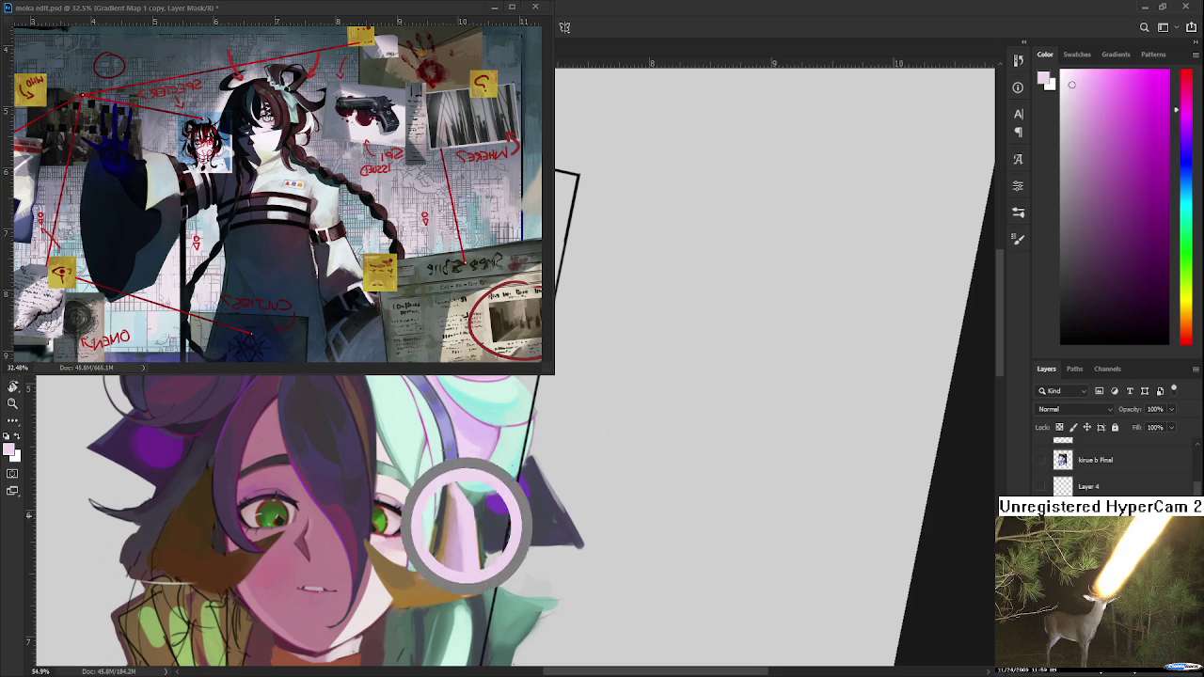
left_click(470, 527, "alt")
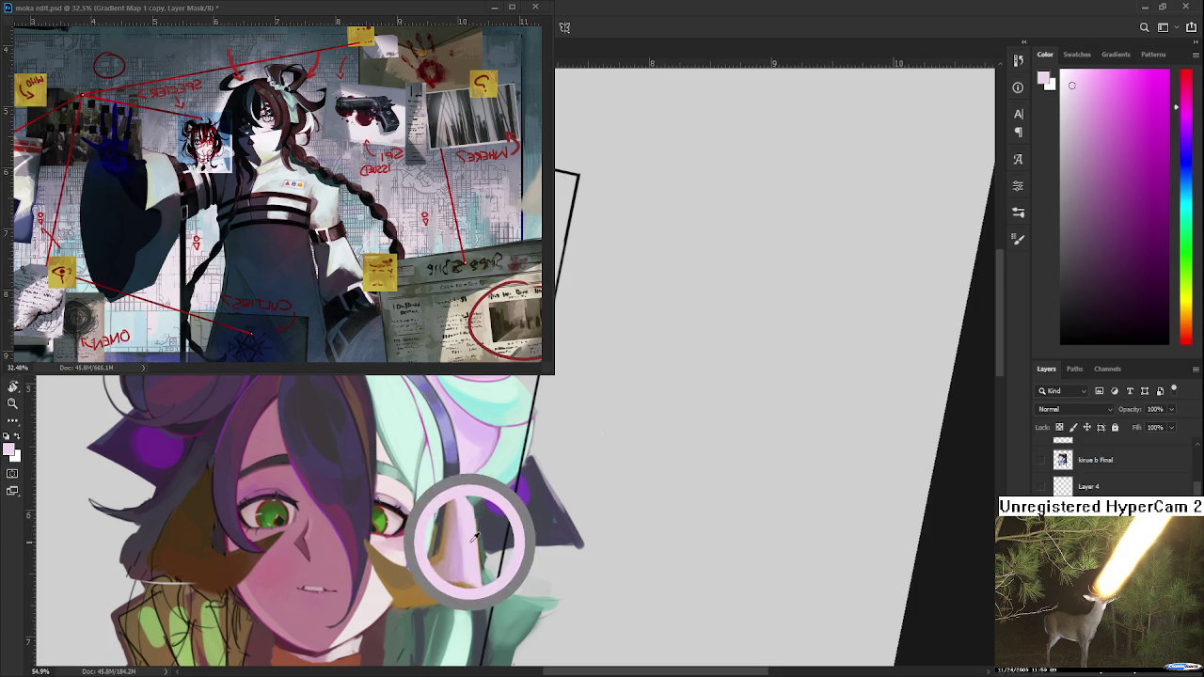
left_click(469, 535, "alt")
left_click(474, 544, "alt")
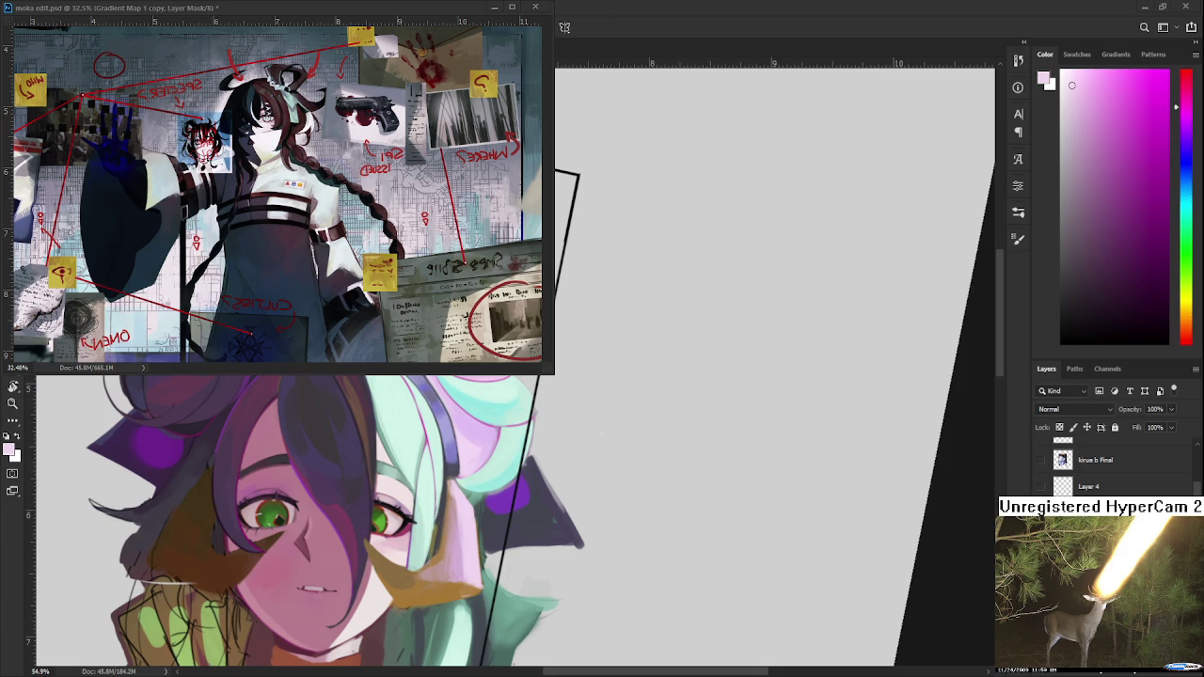
Sample mint cyan, pale bluish white, pale lavender and pale pink from the hair and face.
left_click(465, 542, "alt")
left_click(463, 557, "alt")
left_click(503, 454, "alt")
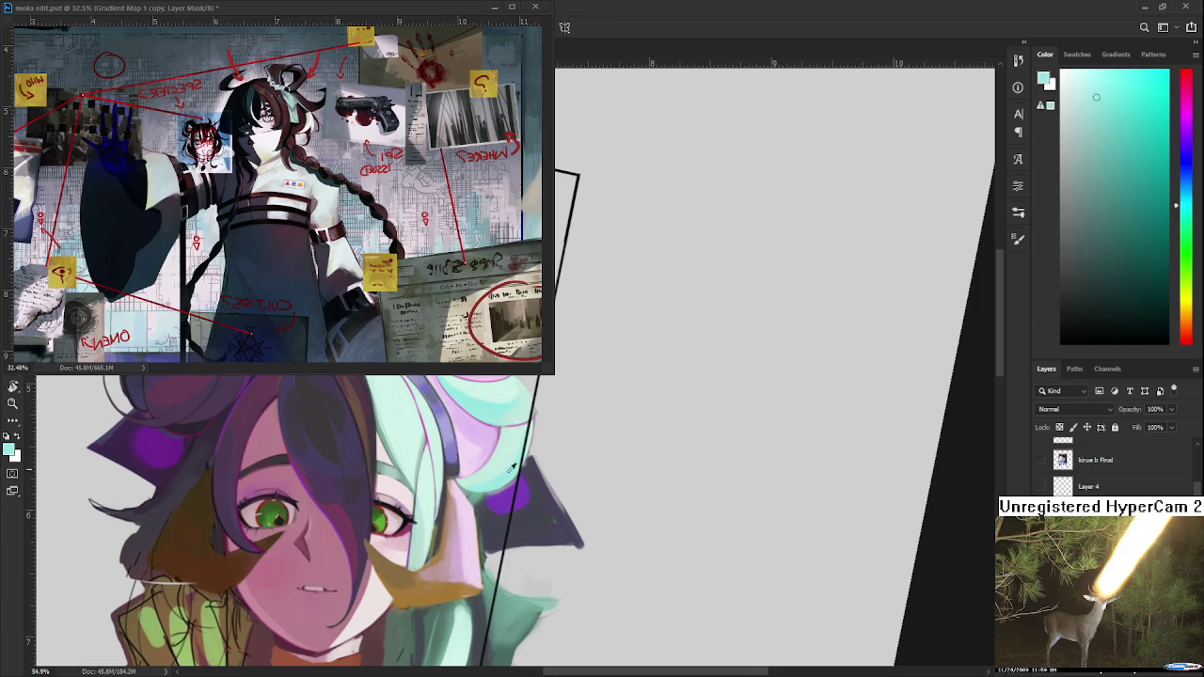
left_click(462, 545, "alt")
left_click(461, 535, "alt")
left_click(461, 541, "alt")
left_click(463, 513, "alt")
left_click(472, 534, "alt")
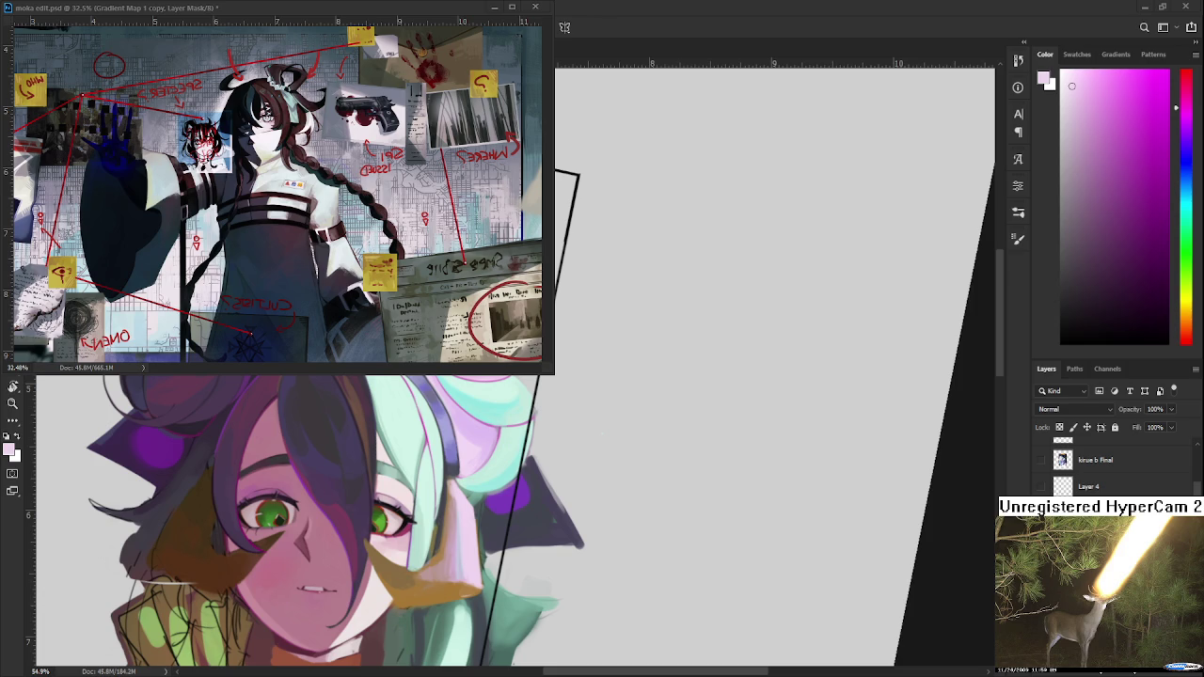
Sample lavender-blue, pink and blue-purple tones from the hair with Alt-clicks.
left_click(463, 533, "alt")
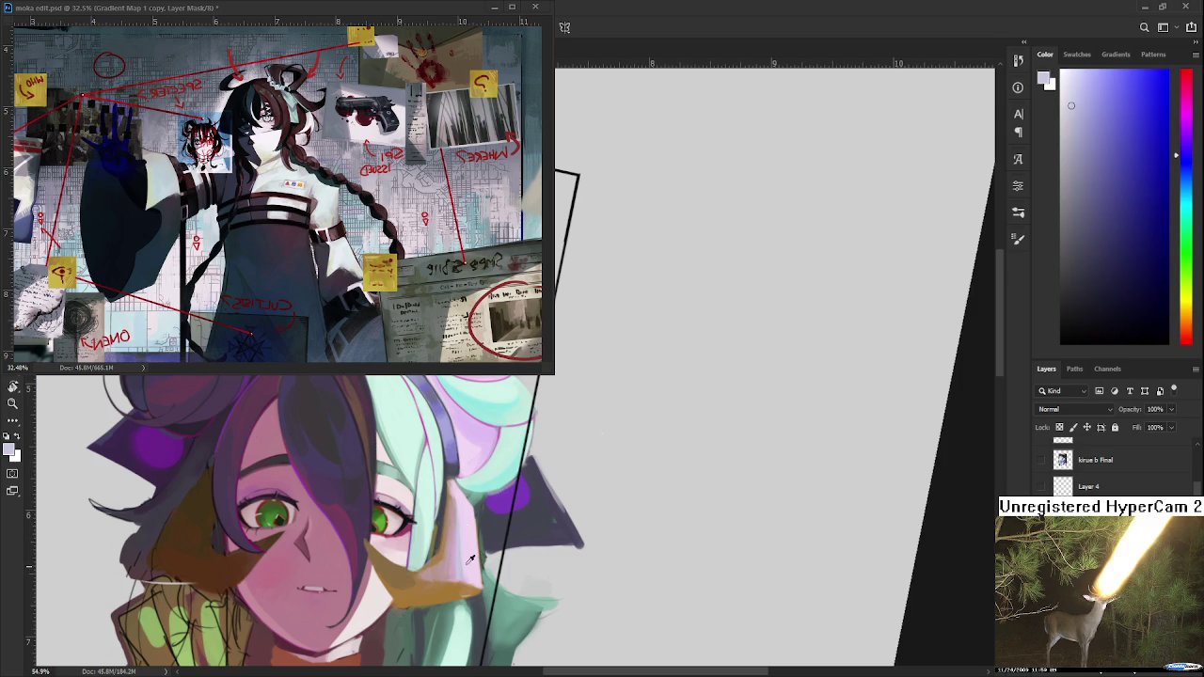
left_click(468, 540, "alt")
left_click(469, 549, "alt")
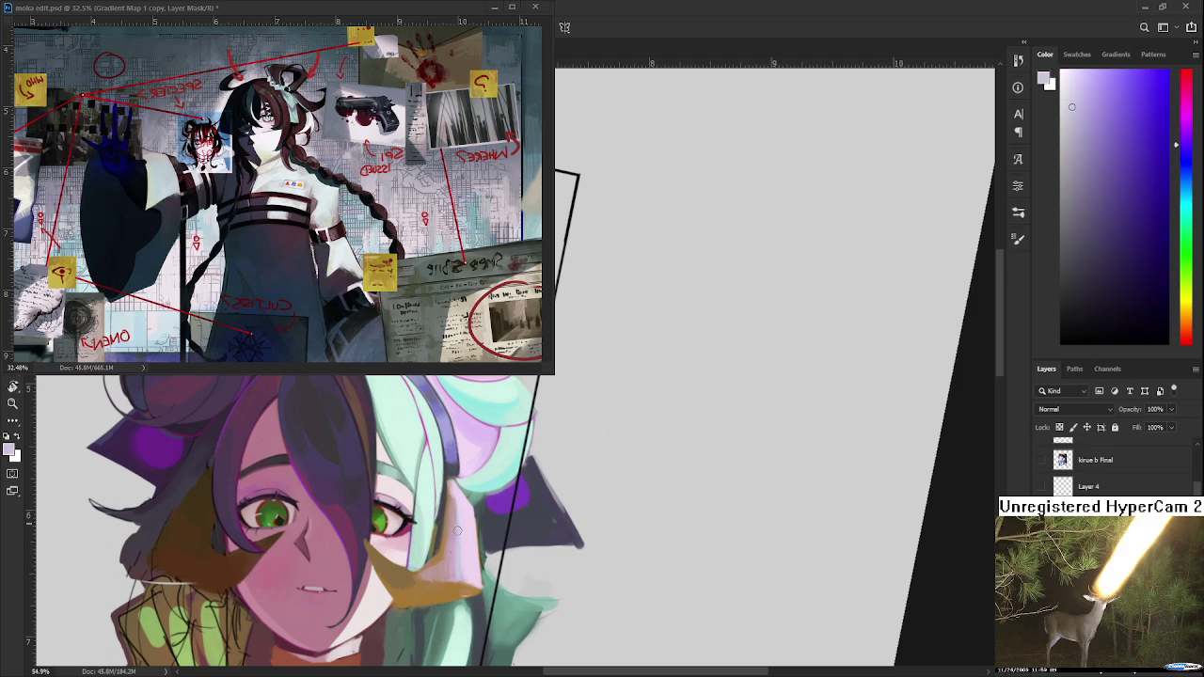
left_click(466, 529, "alt")
left_click(457, 527, "alt")
left_click(459, 550, "alt")
left_click(454, 518, "alt")
left_click(454, 525, "alt")
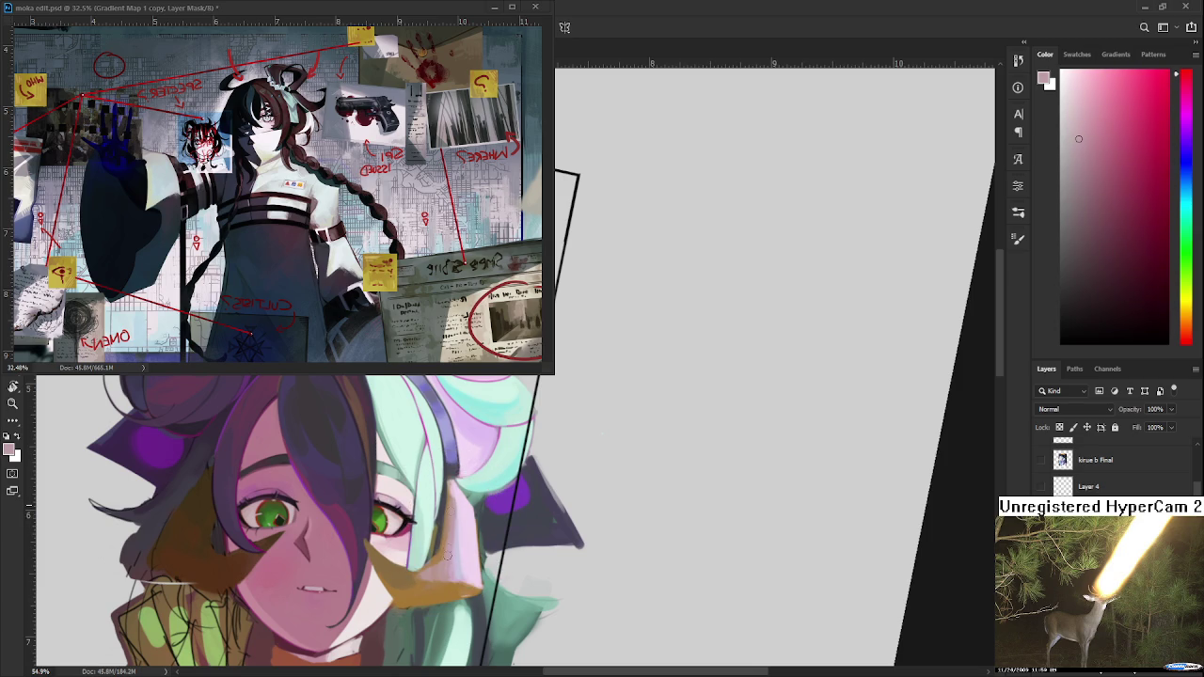
Sample a light purple from the hair, then settle on a pink from the ear.
left_click(447, 547, "alt")
left_click(454, 541, "alt")
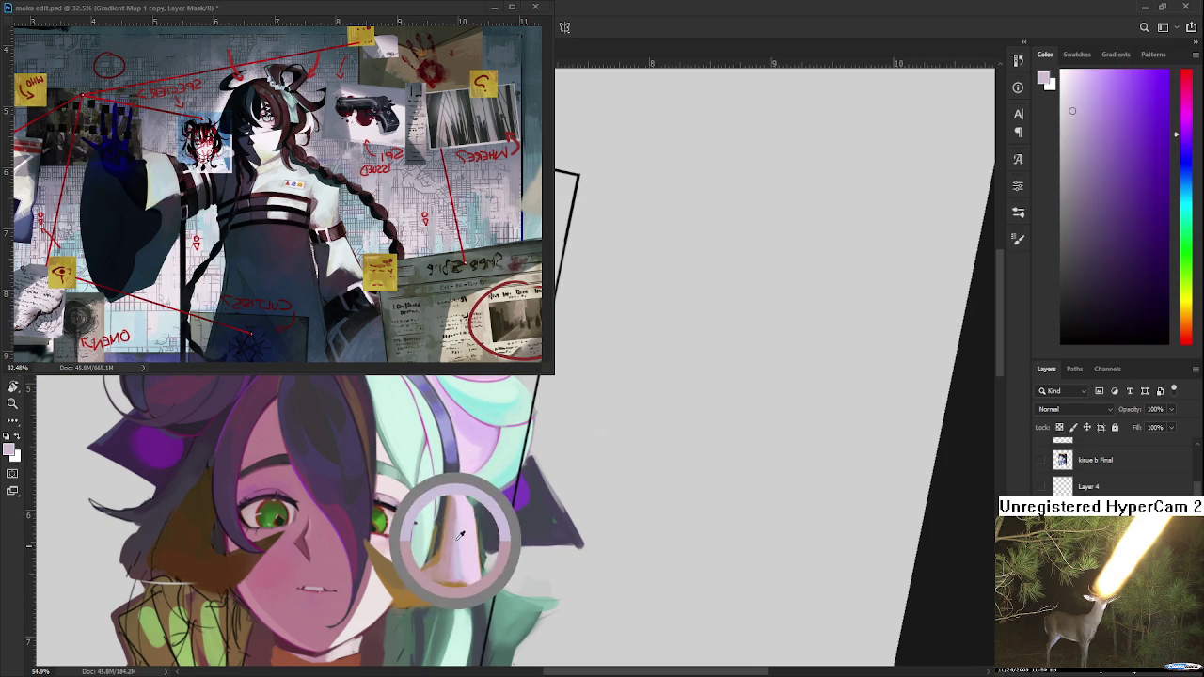
left_click(461, 528, "alt")
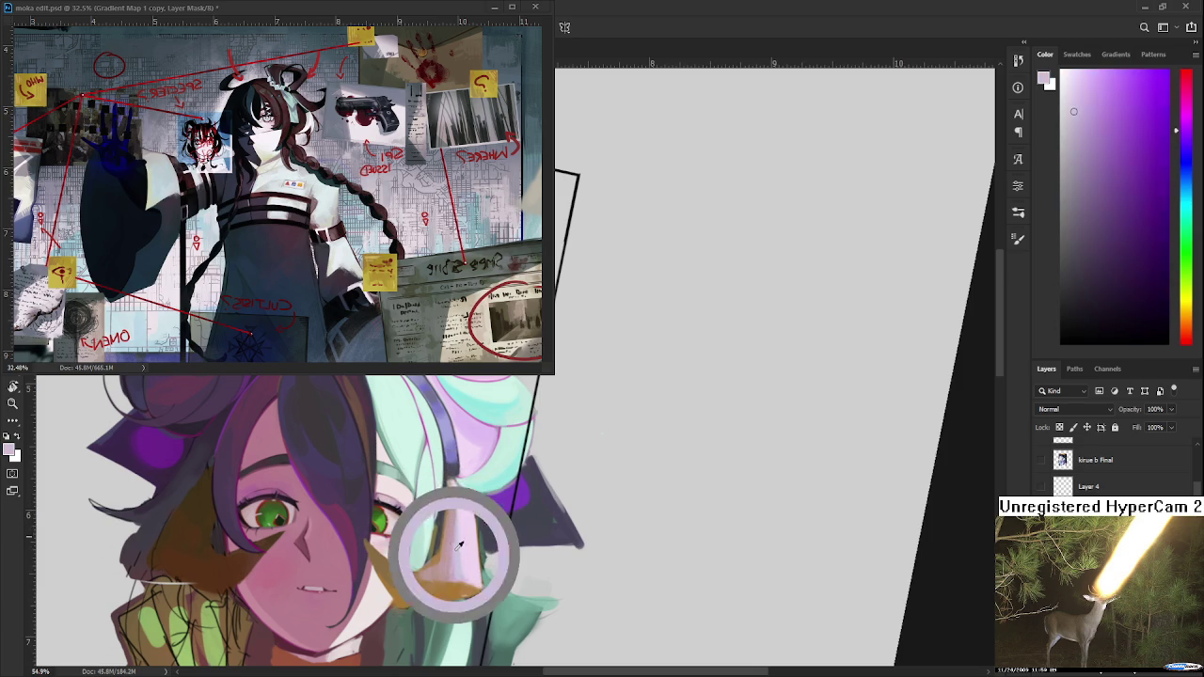
left_click(457, 561, "alt")
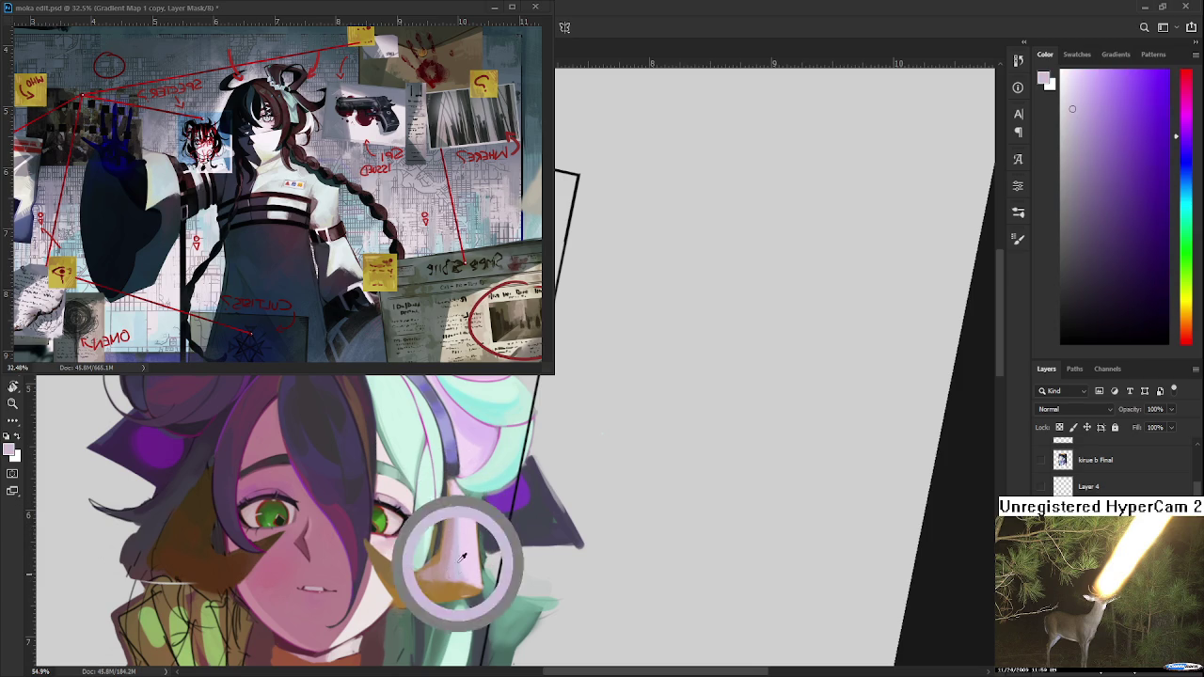
left_click(453, 565, "alt")
left_click(446, 568, "alt")
left_click(461, 566, "alt")
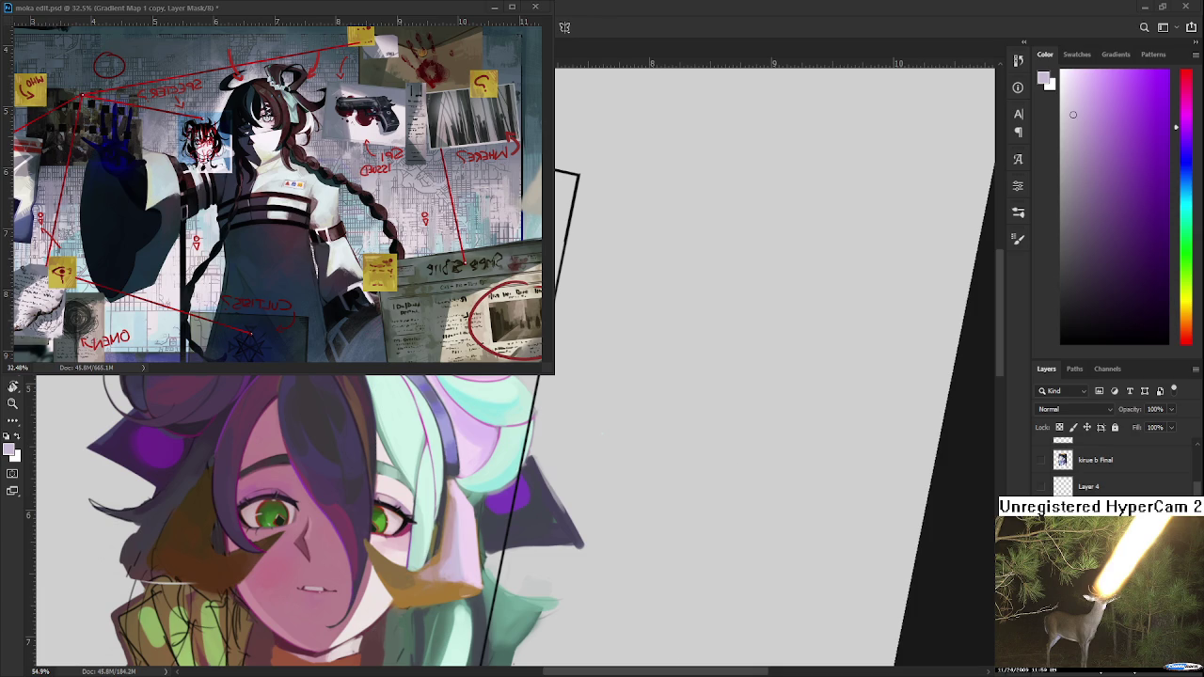
key("ctrl+t")
Scale the seated-figure line sketch down and place it beside the character.
scroll(583, 434, "down", 3)
scroll(583, 434, "down", 3)
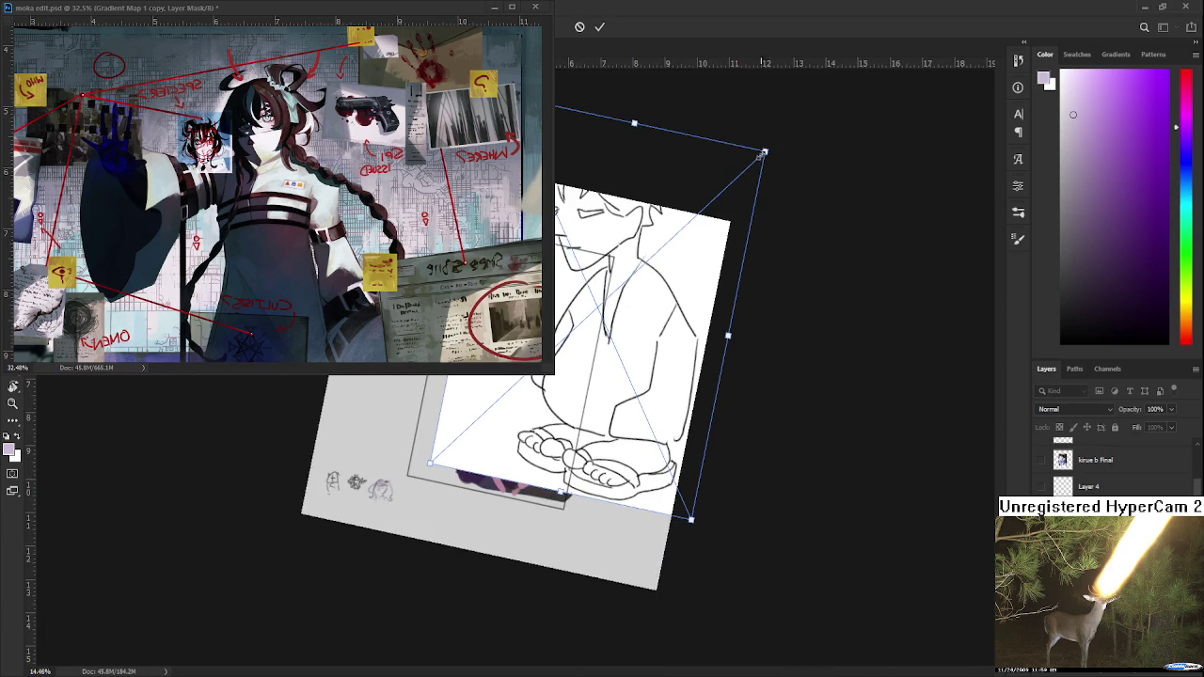
mouse_move(765, 150)
left_mouse_down()
mouse_move(519, 402)
mouse_move(649, 433)
left_mouse_up()
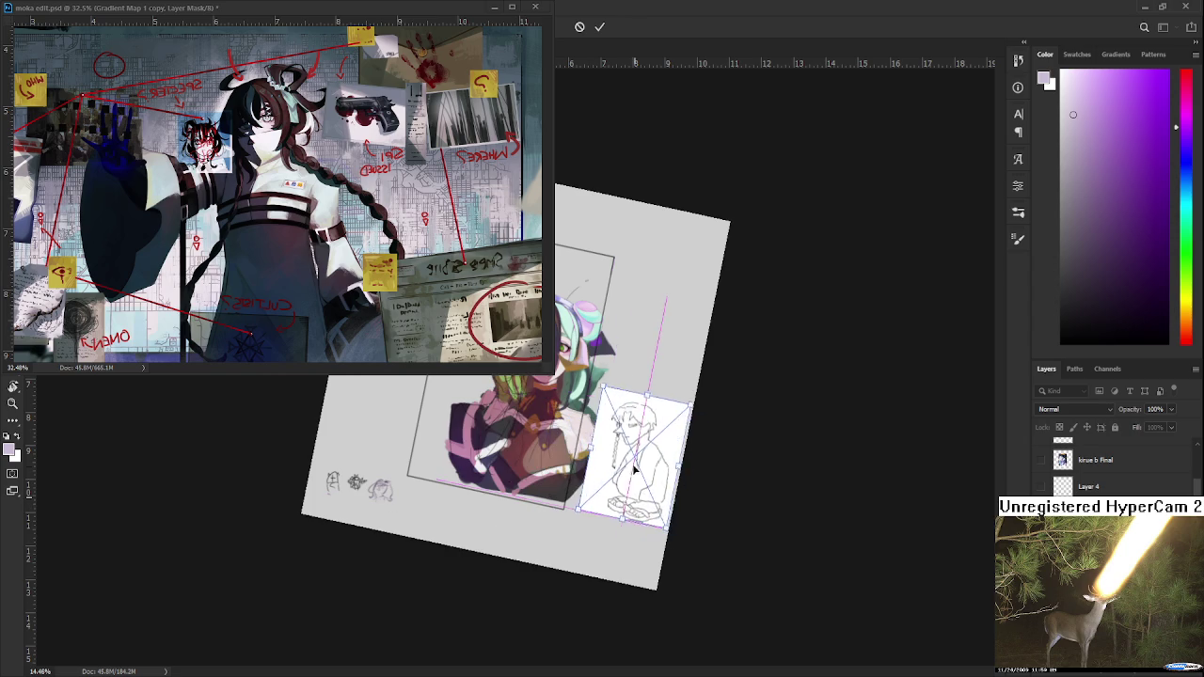
key("Return")
Shrink the reference window, re-centre its image, and straighten the rotated canvas view.
scroll(649, 432, "up", 2)
scroll(635, 474, "up", 2)
scroll(635, 474, "up", 1)
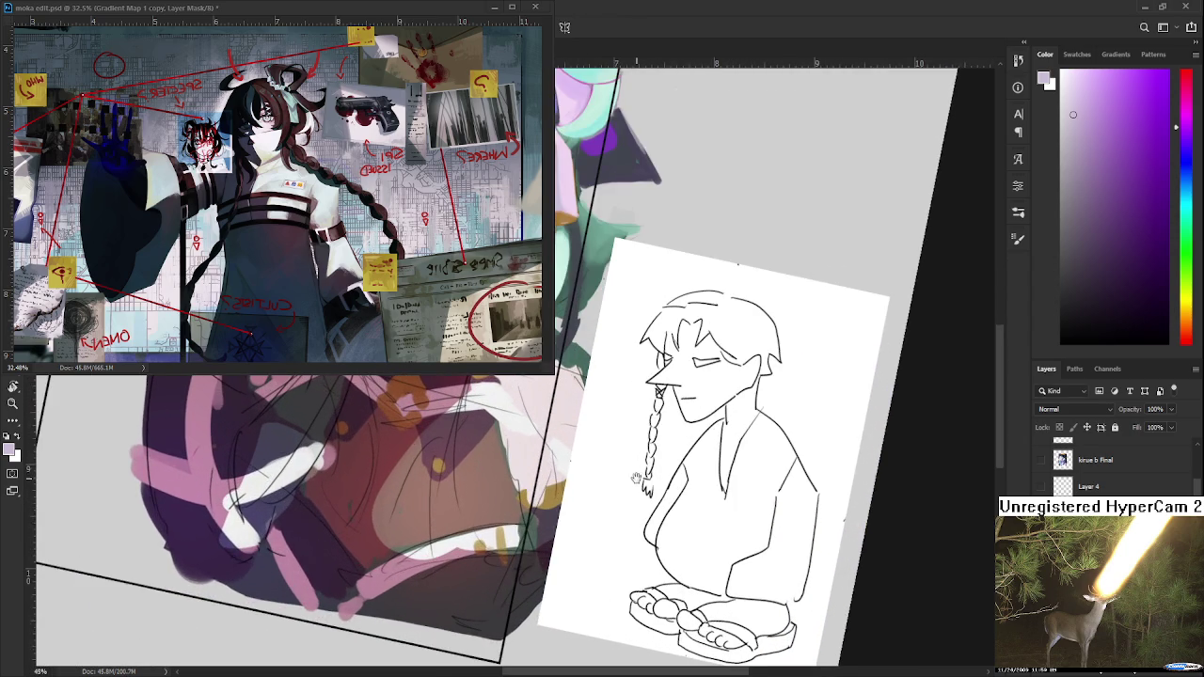
scroll(635, 474, "up", 1)
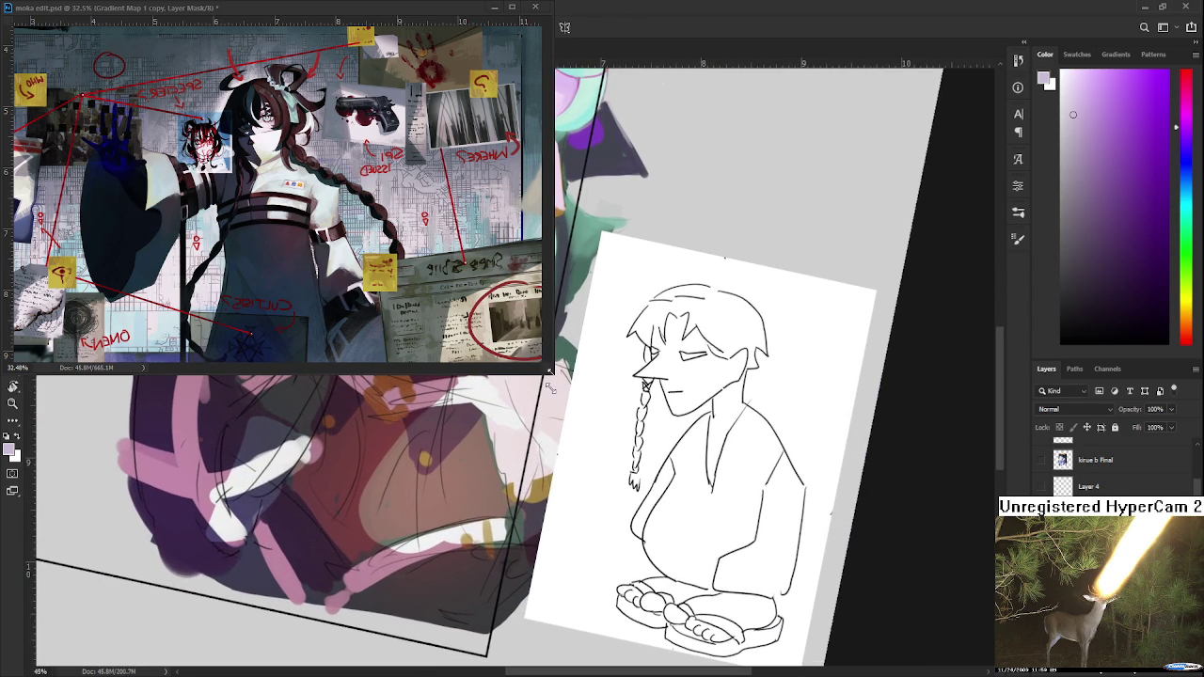
left_click_drag(554, 375, 541, 355)
mouse_move(465, 283)
left_mouse_down()
mouse_move(431, 287)
mouse_move(443, 290)
left_mouse_up()
left_click(659, 434)
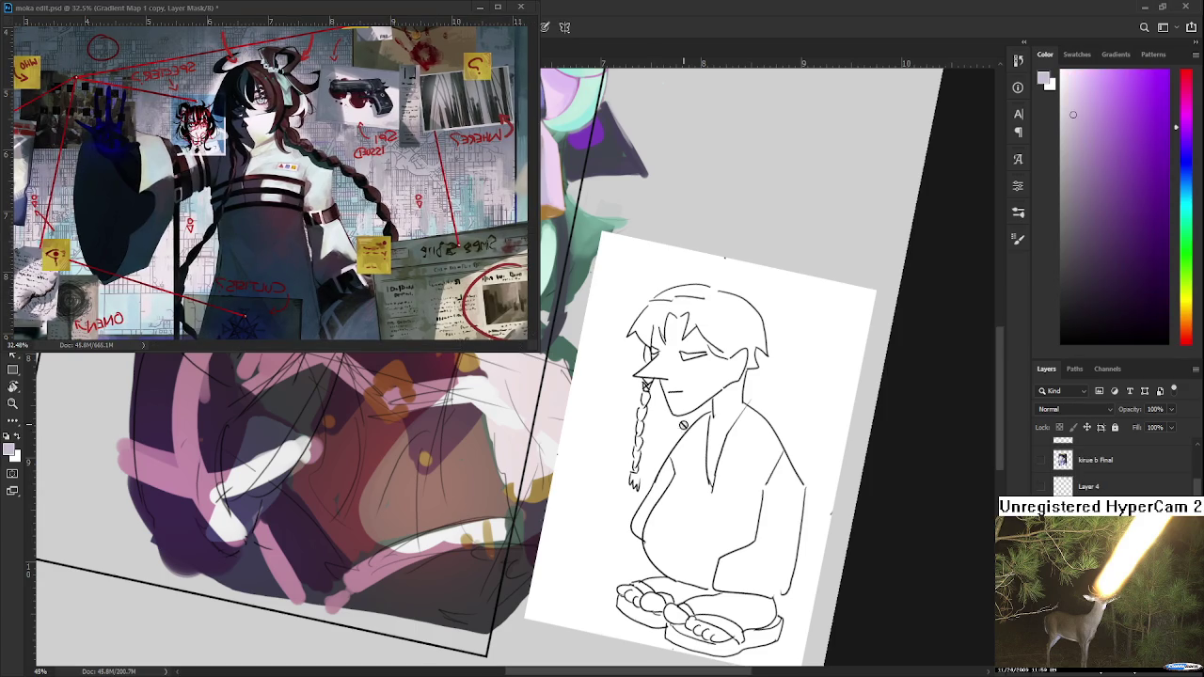
scroll(682, 426, "down", 2)
left_click_drag(701, 556, 724, 503)
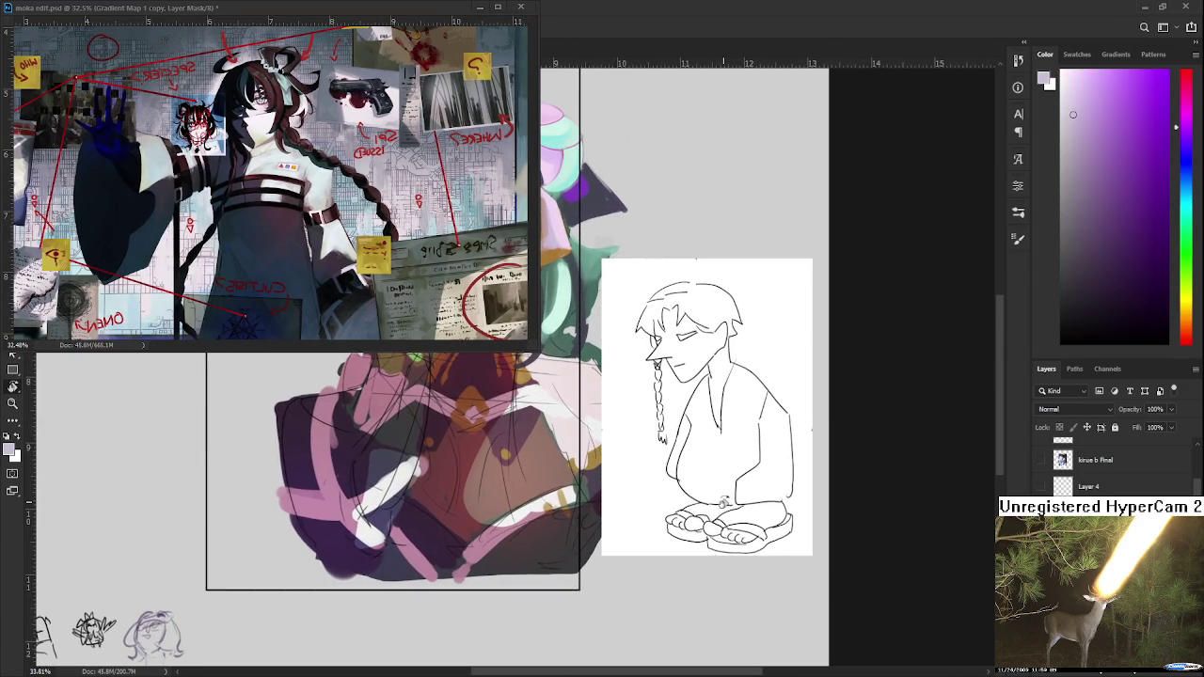
Zoom to the ear beside the mint hair and sample a pink from it.
scroll(722, 498, "up", 1)
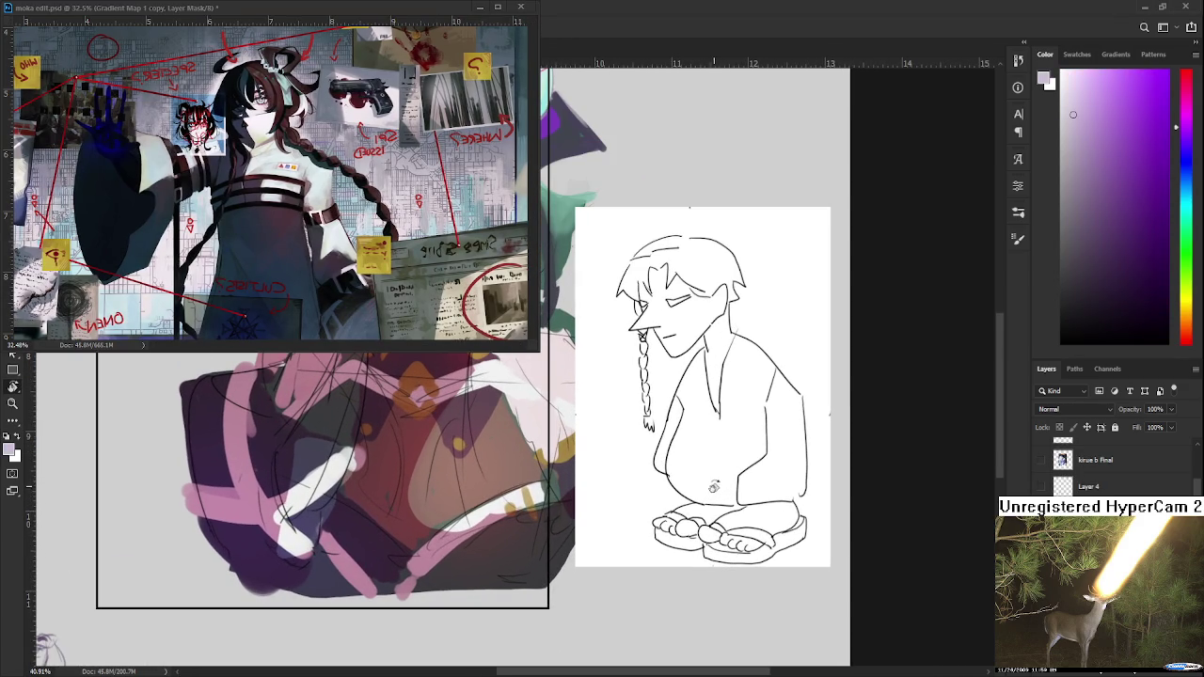
scroll(710, 508, "up", 1)
scroll(710, 530, "down", 1)
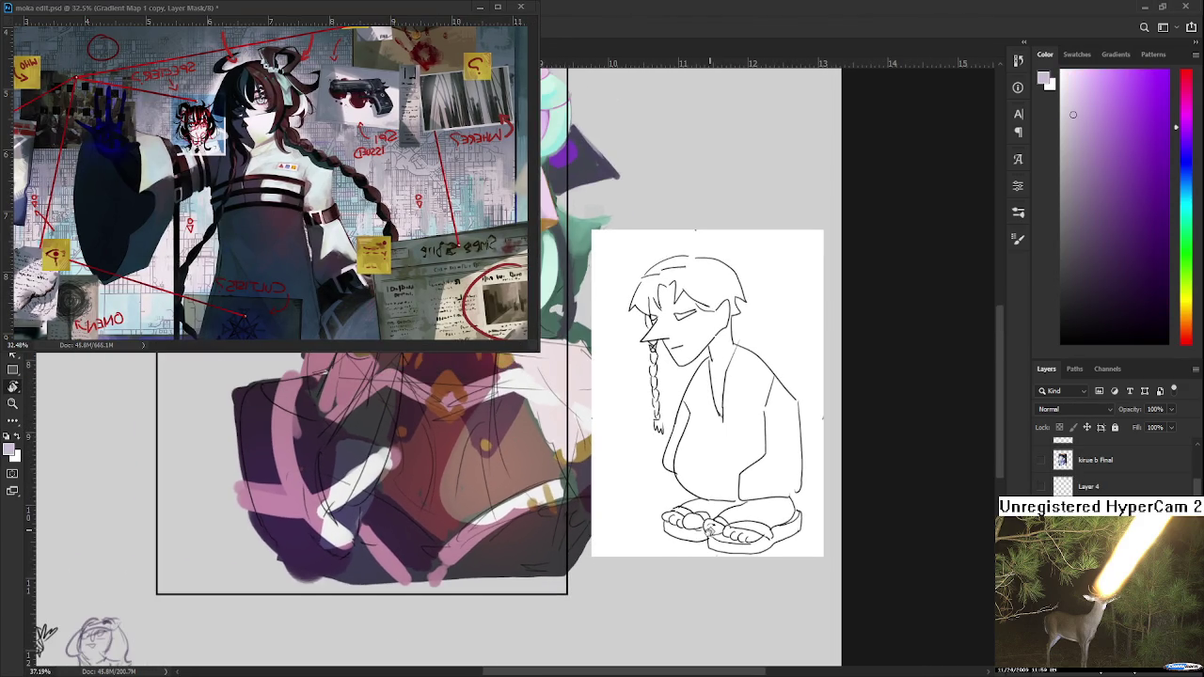
scroll(711, 537, "down", 1)
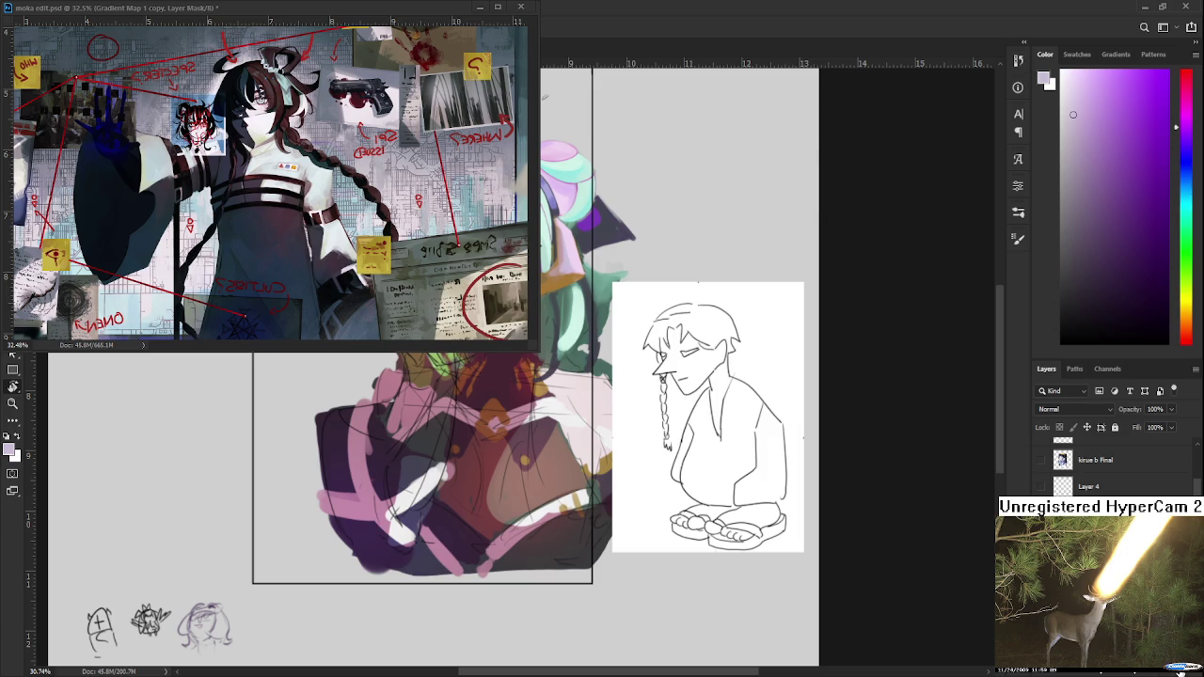
scroll(616, 518, "up", 1)
scroll(617, 518, "up", 2)
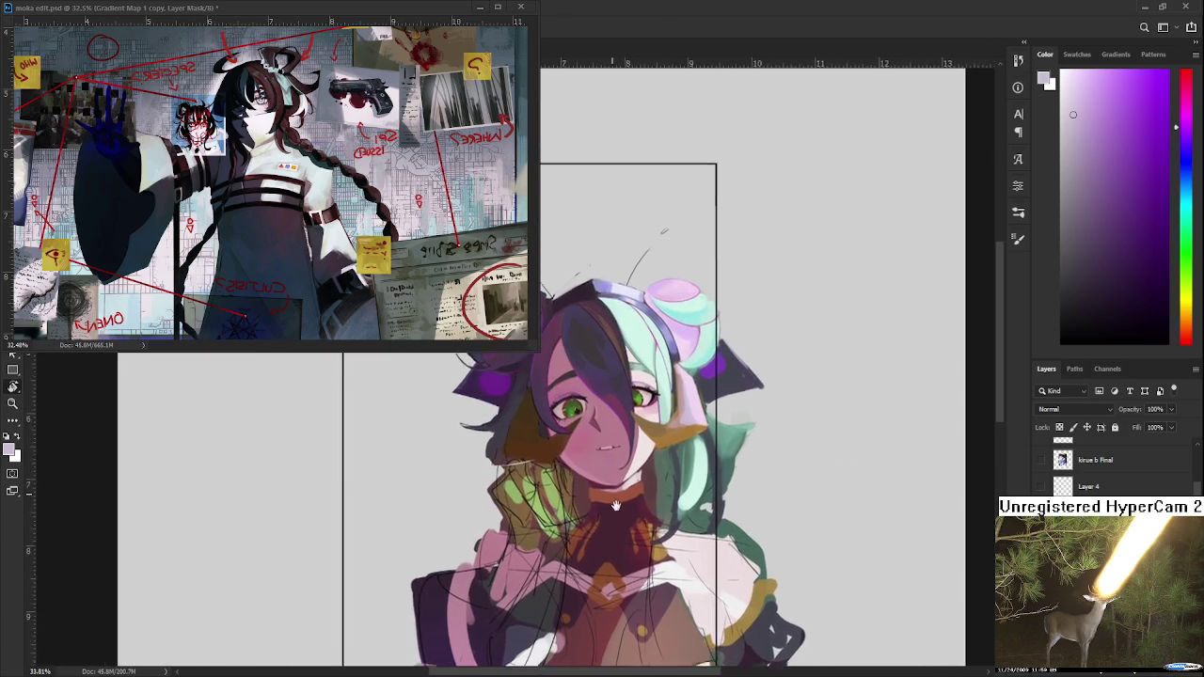
scroll(640, 522, "up", 2)
scroll(668, 527, "up", 2)
scroll(693, 533, "up", 1)
mouse_move(693, 533)
left_mouse_down()
mouse_move(597, 520)
mouse_move(587, 530)
left_mouse_up()
left_click(576, 522, "alt")
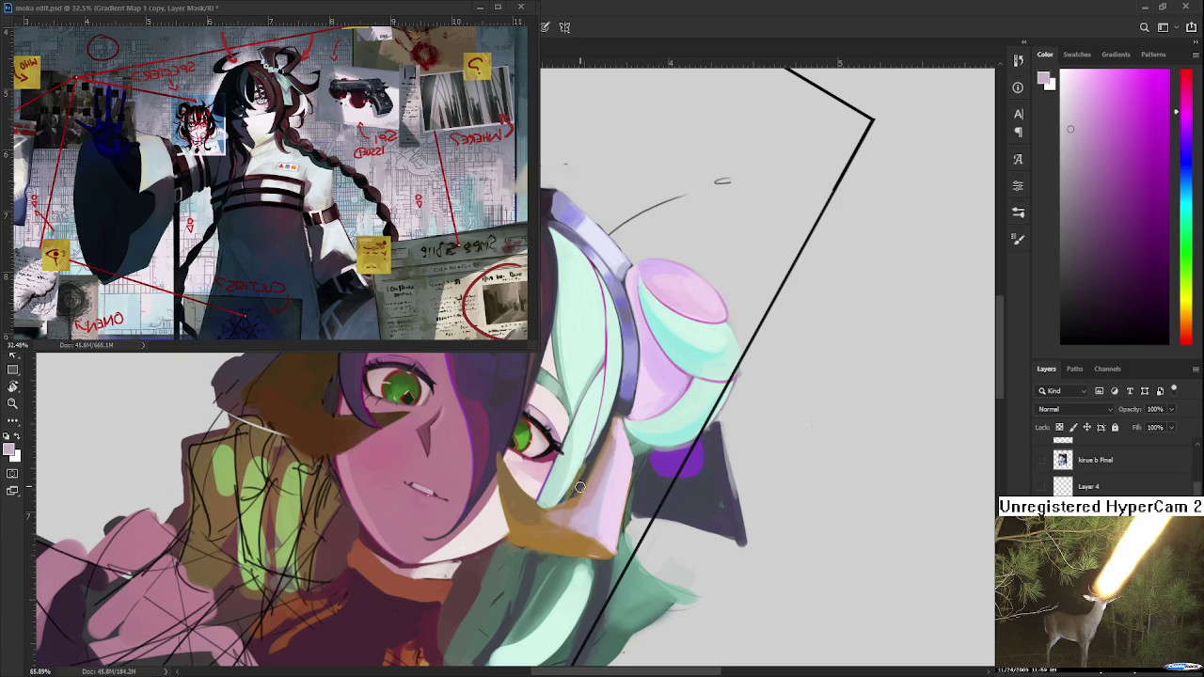
Centre the ear in view and sample colours from the ear and hair.
left_click(580, 519, "alt")
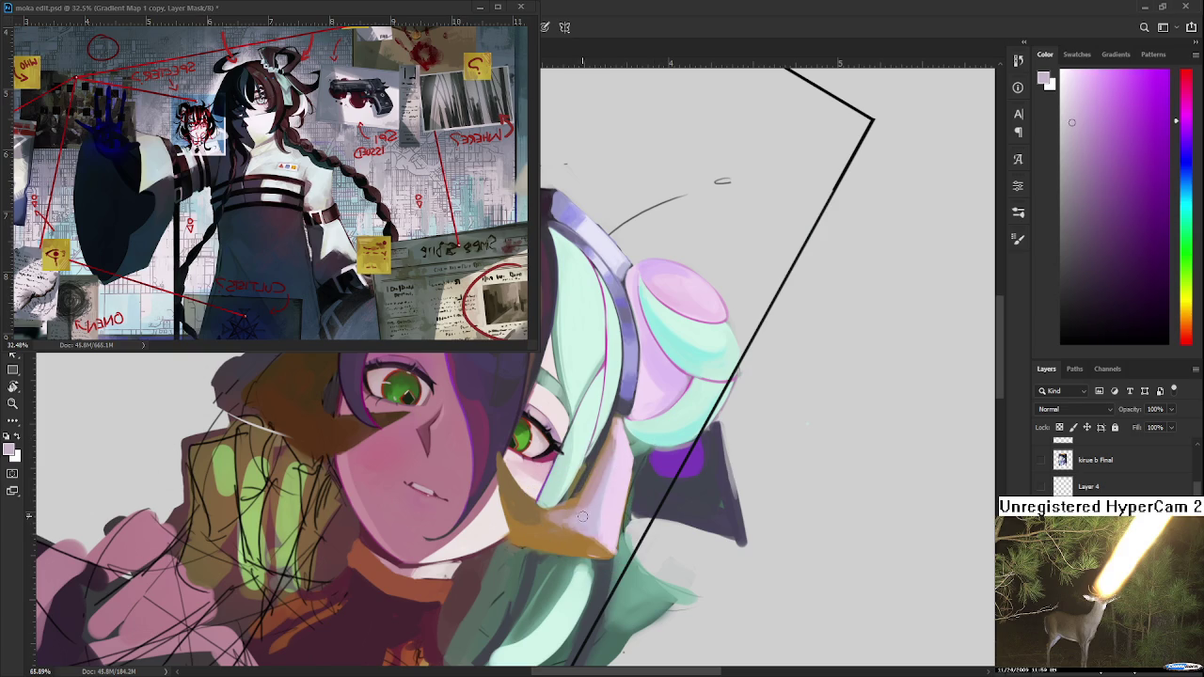
left_click(586, 511, "alt")
left_click(583, 494, "alt")
left_click_drag(621, 442, 577, 487)
left_click(578, 494, "alt")
left_click(578, 487, "alt")
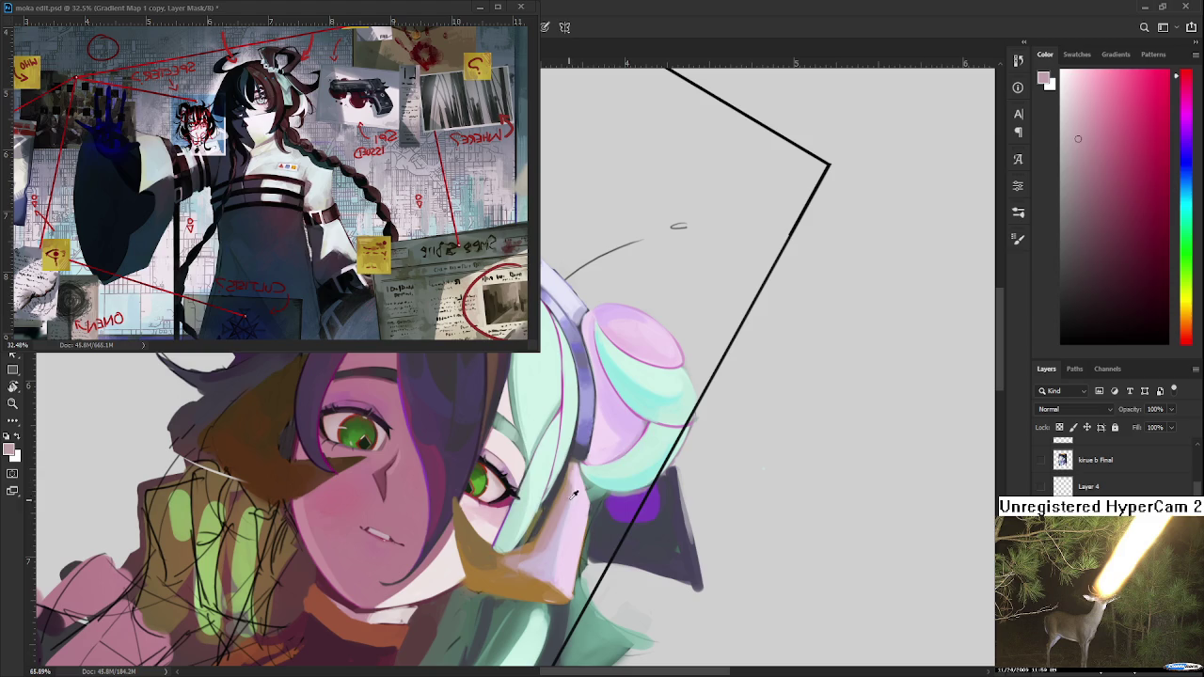
left_click(575, 491, "alt")
left_click(568, 501, "alt")
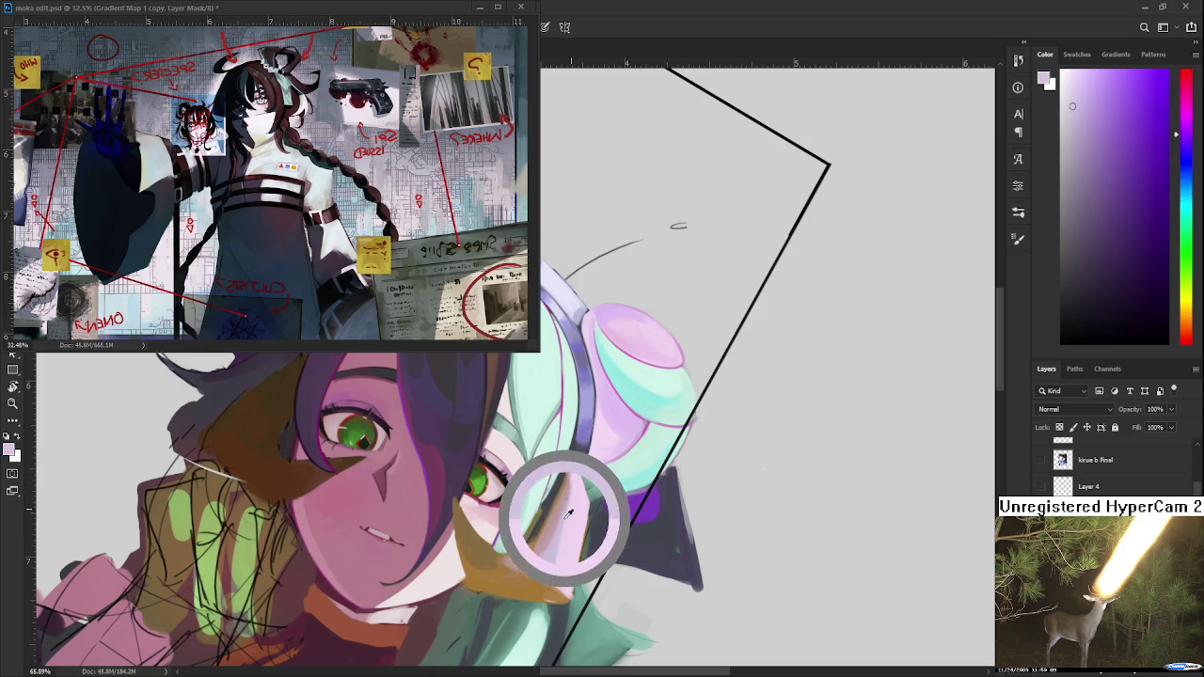
left_click(575, 490, "alt")
Keep sampling around the ear and hair, ending on a light pink.
left_click(577, 494, "alt")
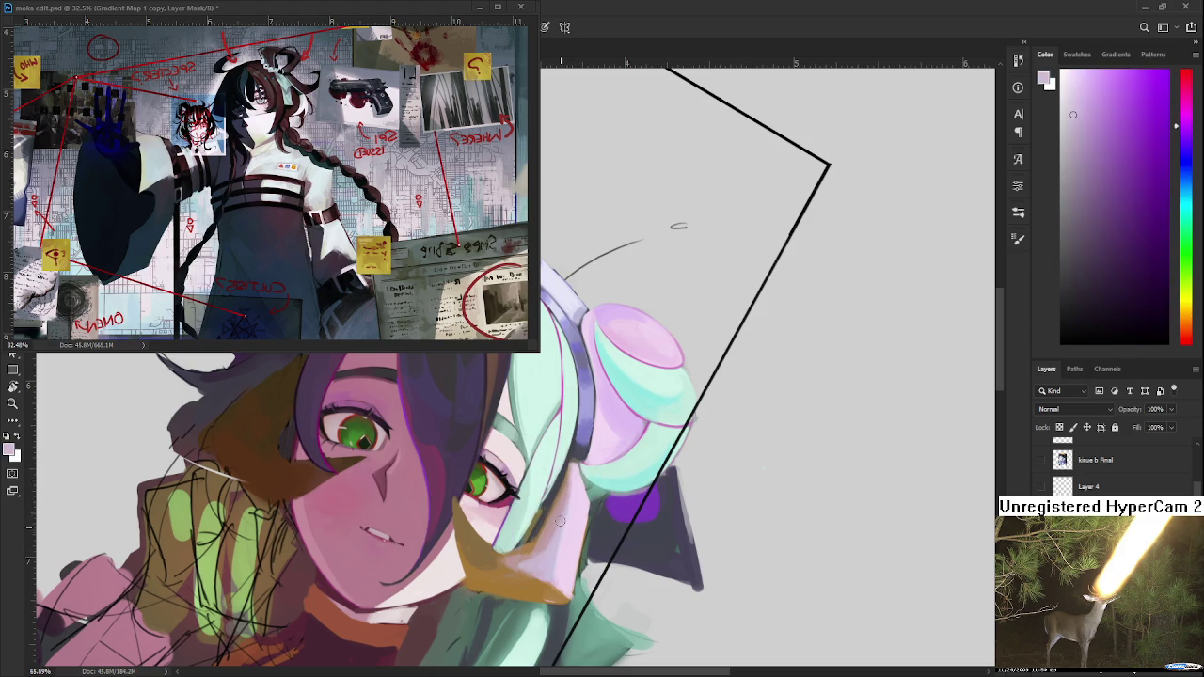
left_click(565, 541, "alt")
left_click(565, 543, "alt")
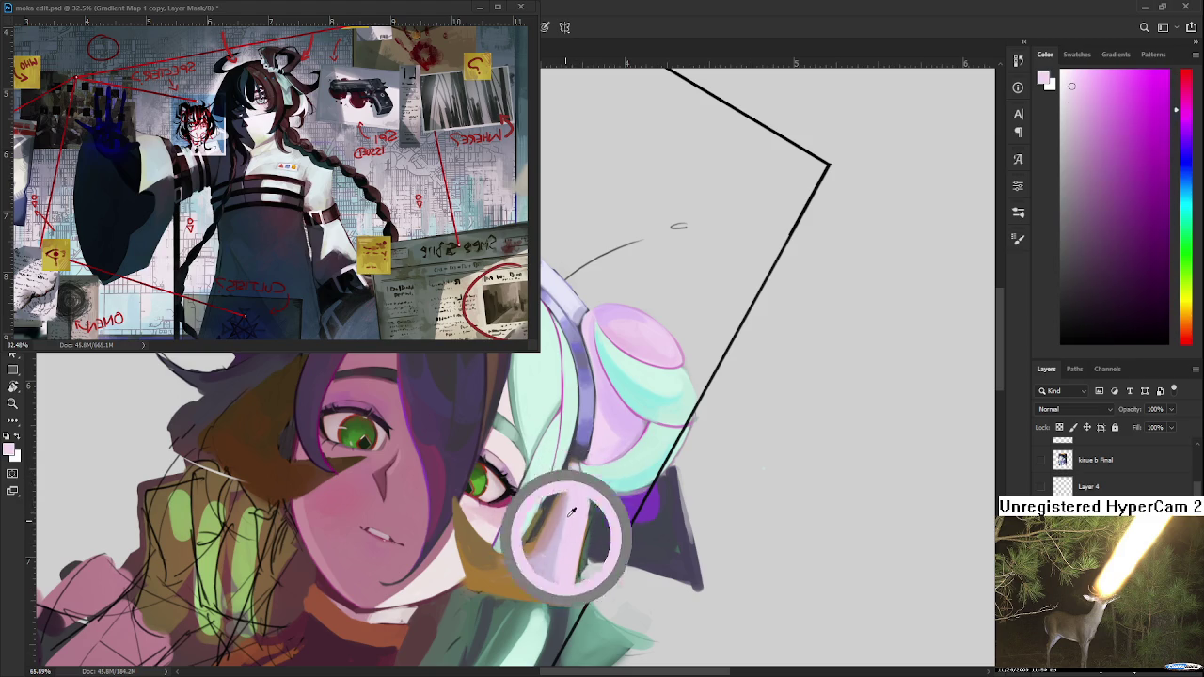
left_click(572, 494, "alt")
left_click(557, 539, "alt")
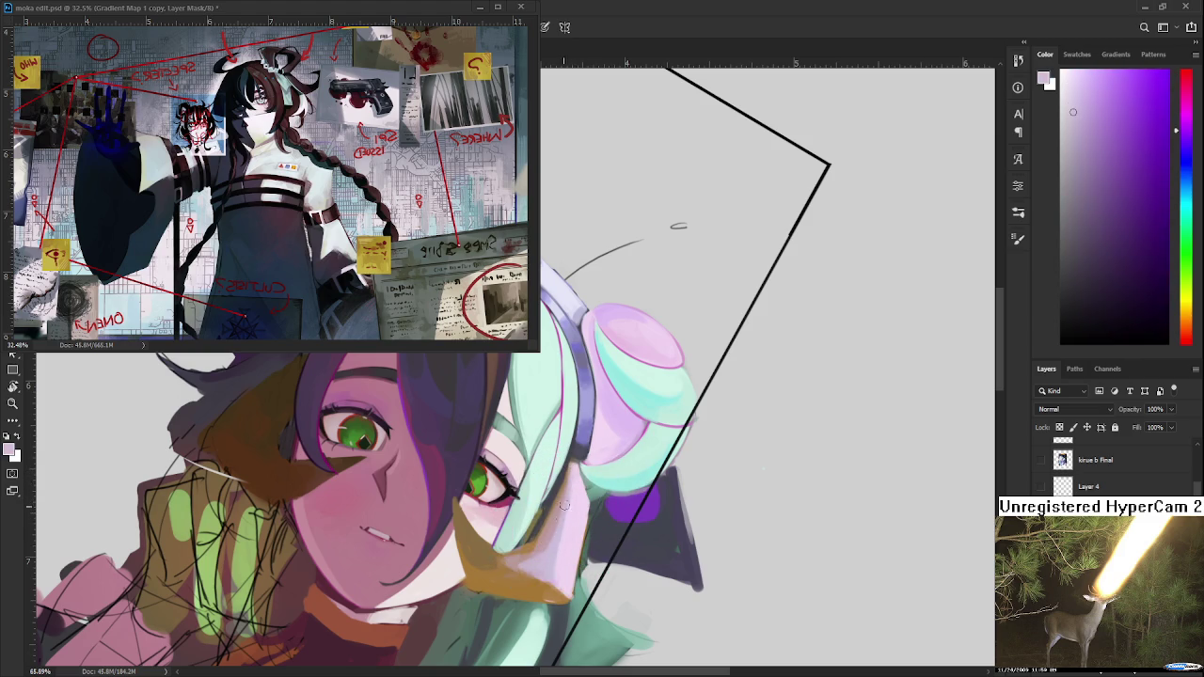
left_click(552, 543, "alt")
left_click(565, 531, "alt")
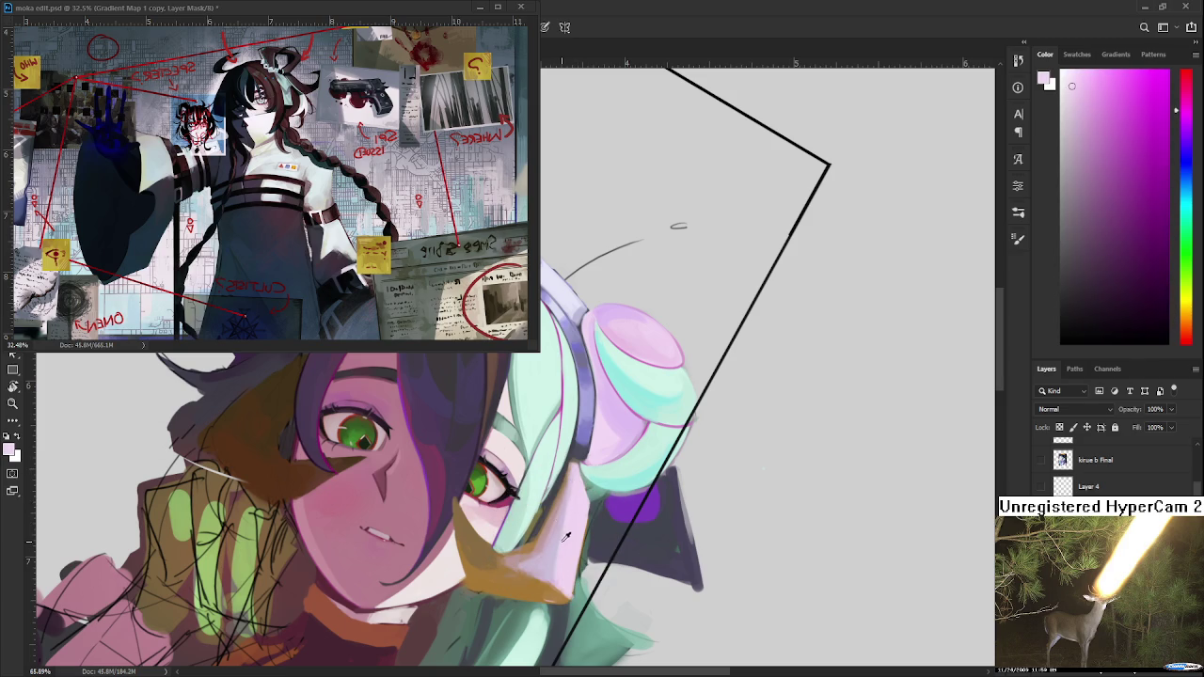
left_click(557, 532, "alt")
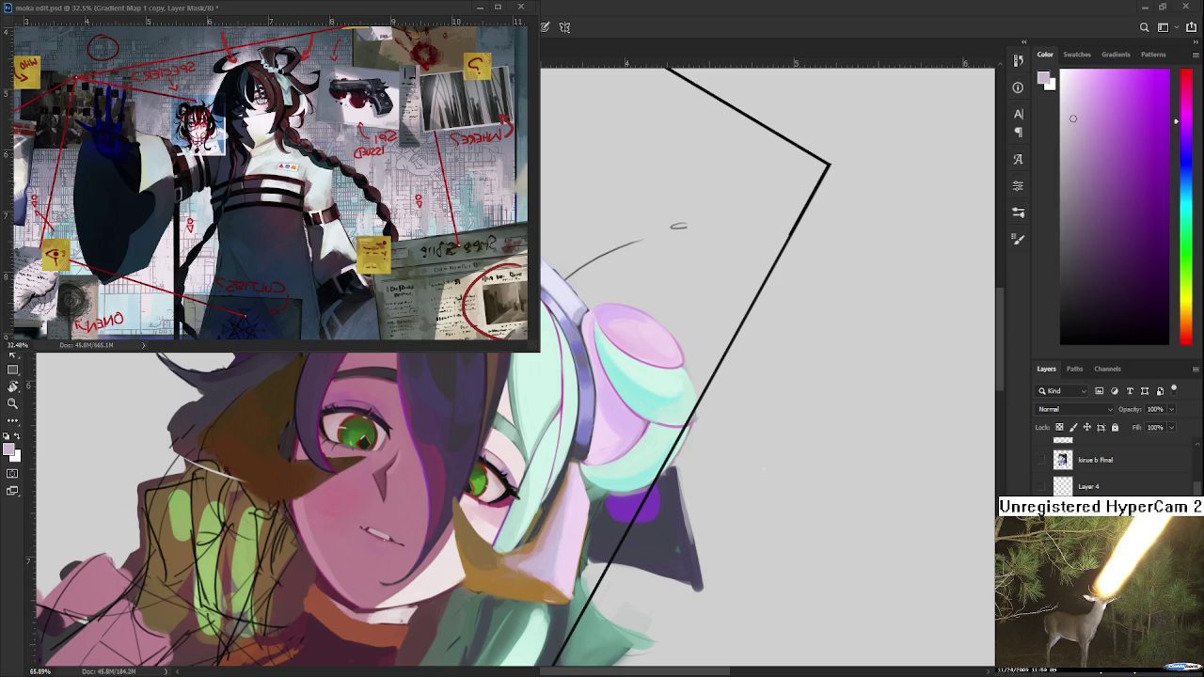
left_click(574, 488, "alt")
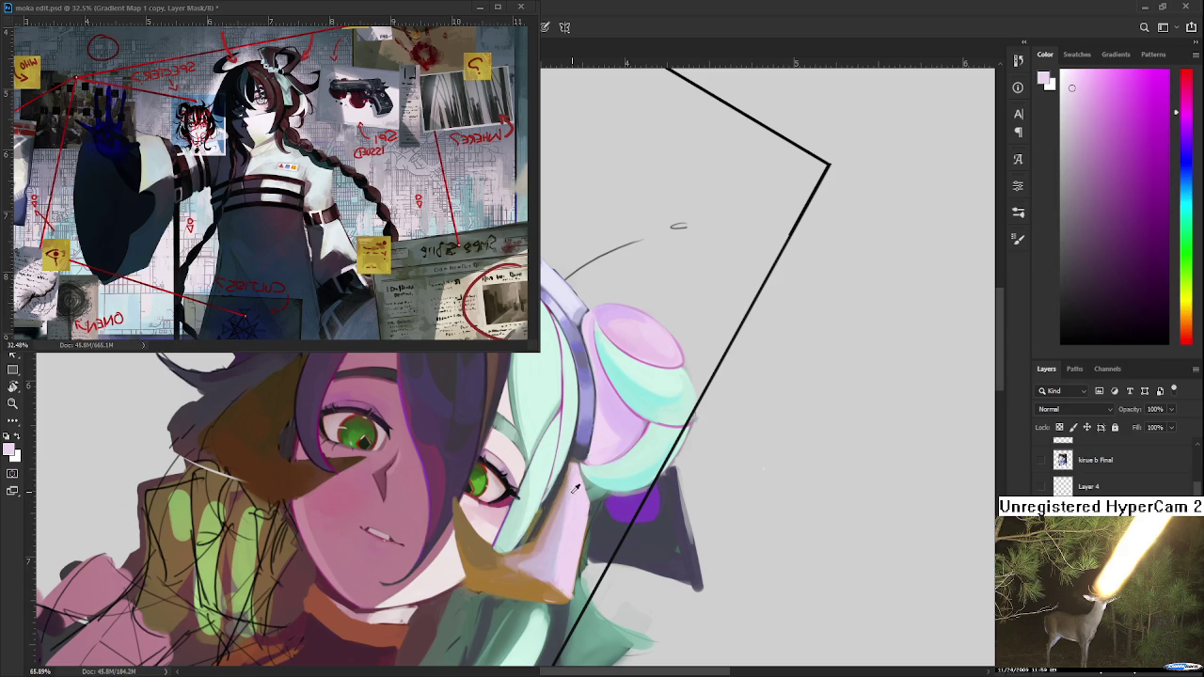
left_click(569, 495, "alt")
left_click(552, 531, "alt")
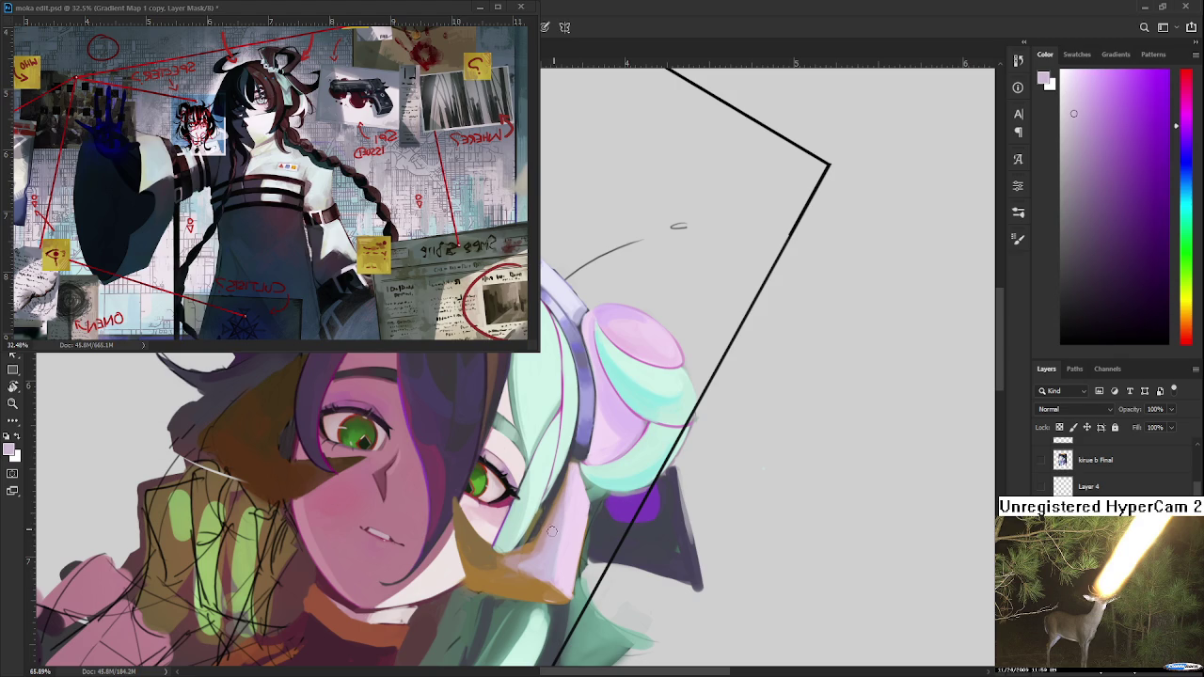
left_click(553, 535, "alt")
left_click(553, 536, "alt")
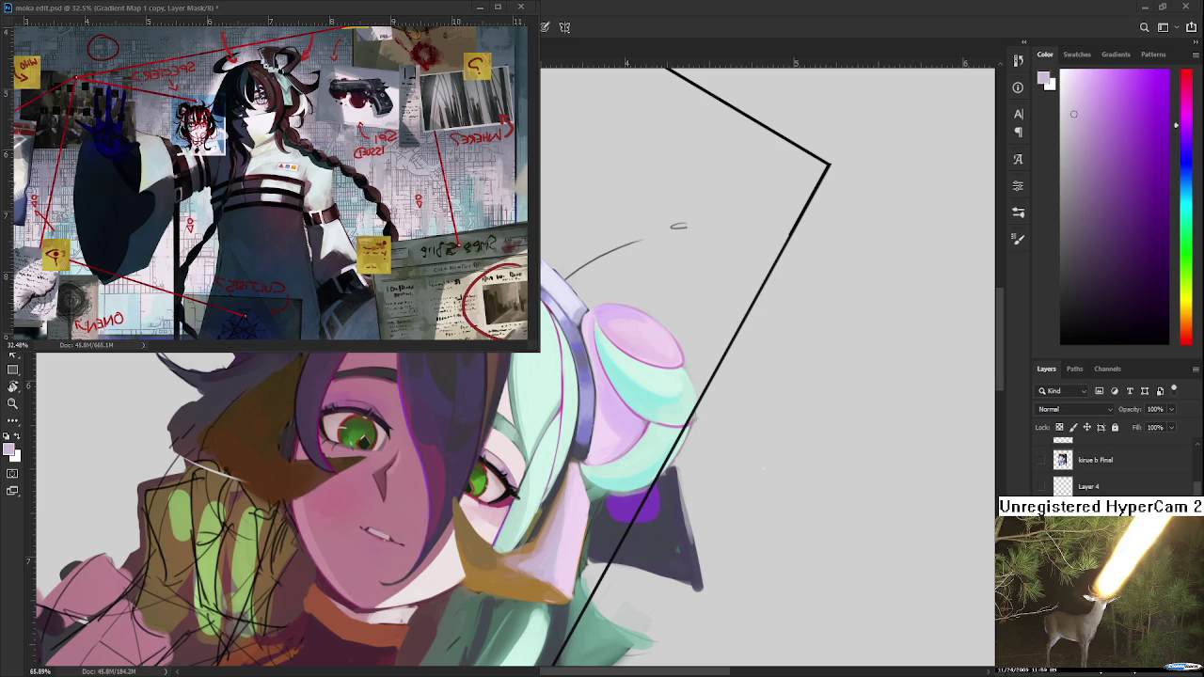
Paint light pink and orange-brown strokes over the cheek below the green eye.
left_click(547, 558, "alt")
left_click(552, 541, "alt")
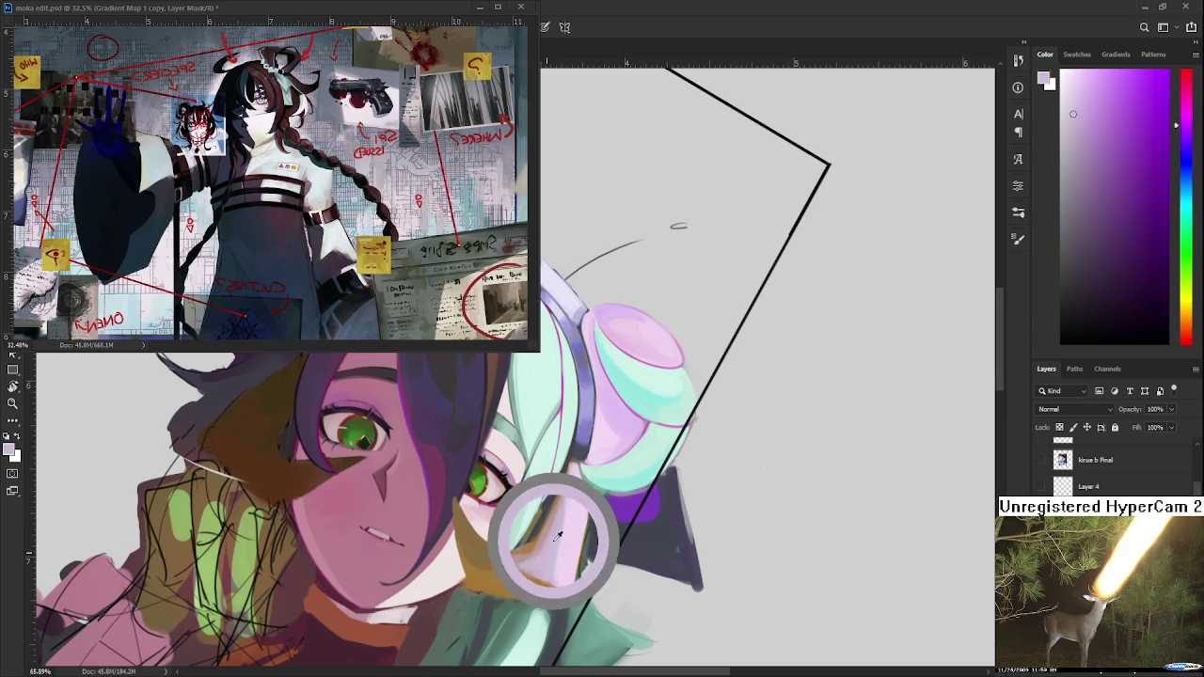
left_click(538, 557, "alt")
left_click(529, 555, "alt")
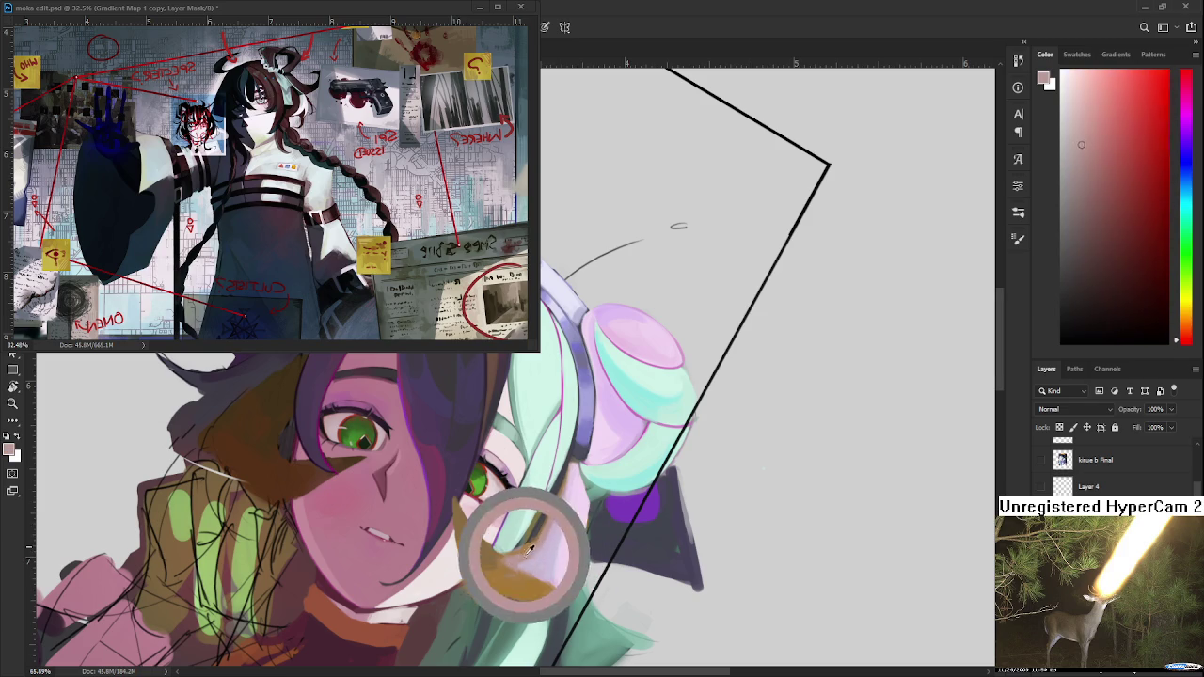
left_click(527, 563, "alt")
left_click(515, 570, "alt")
left_click(540, 573, "alt")
left_click(564, 581, "alt")
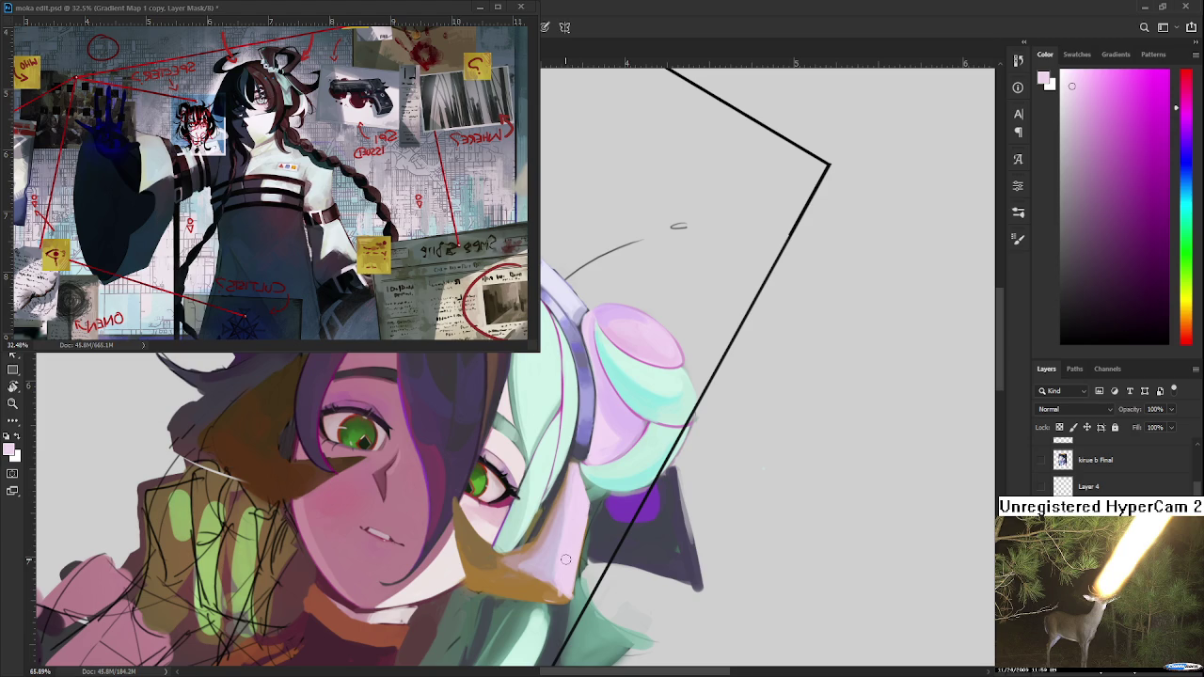
Shape the chin beneath the mint-green hair with reddish-brown, orange-tan and pale pink strokes.
left_click_drag(569, 558, 472, 553)
left_click(472, 553, "alt")
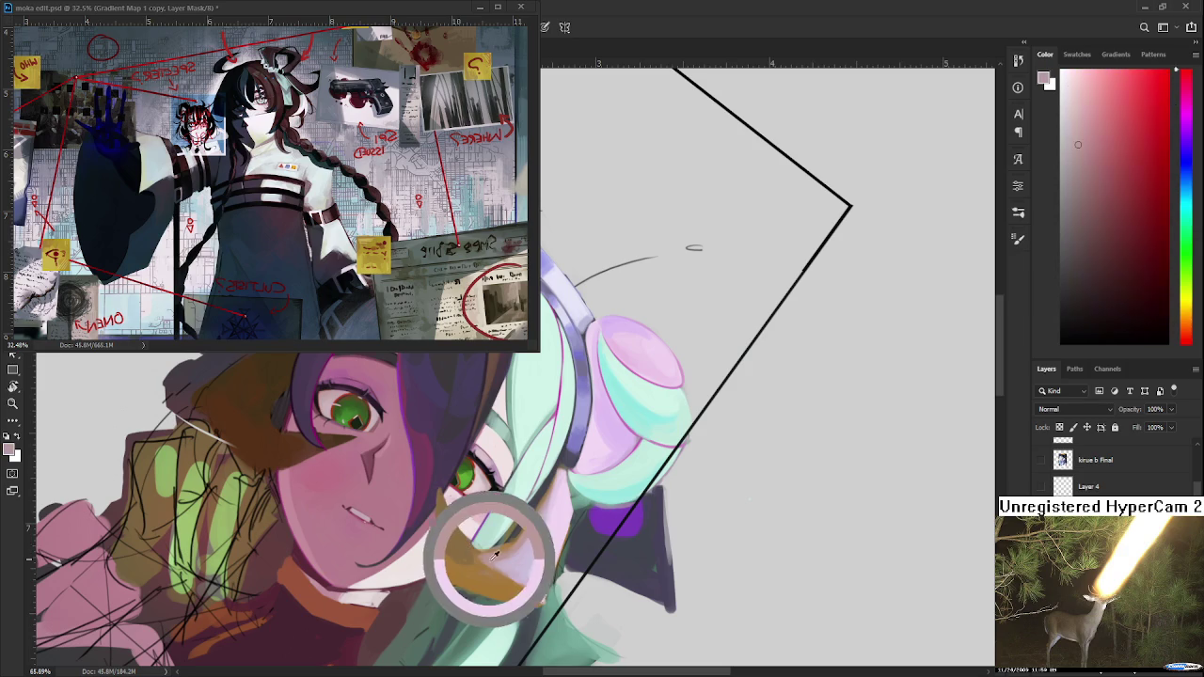
left_click(482, 556, "alt")
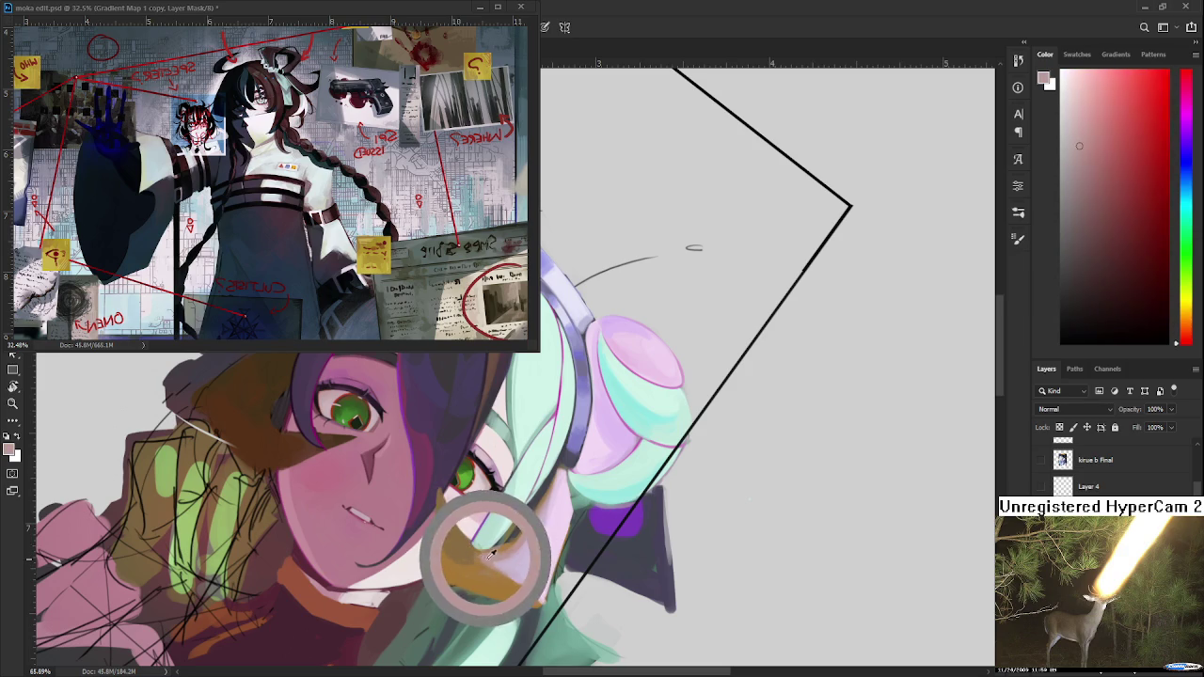
left_click(484, 558, "alt")
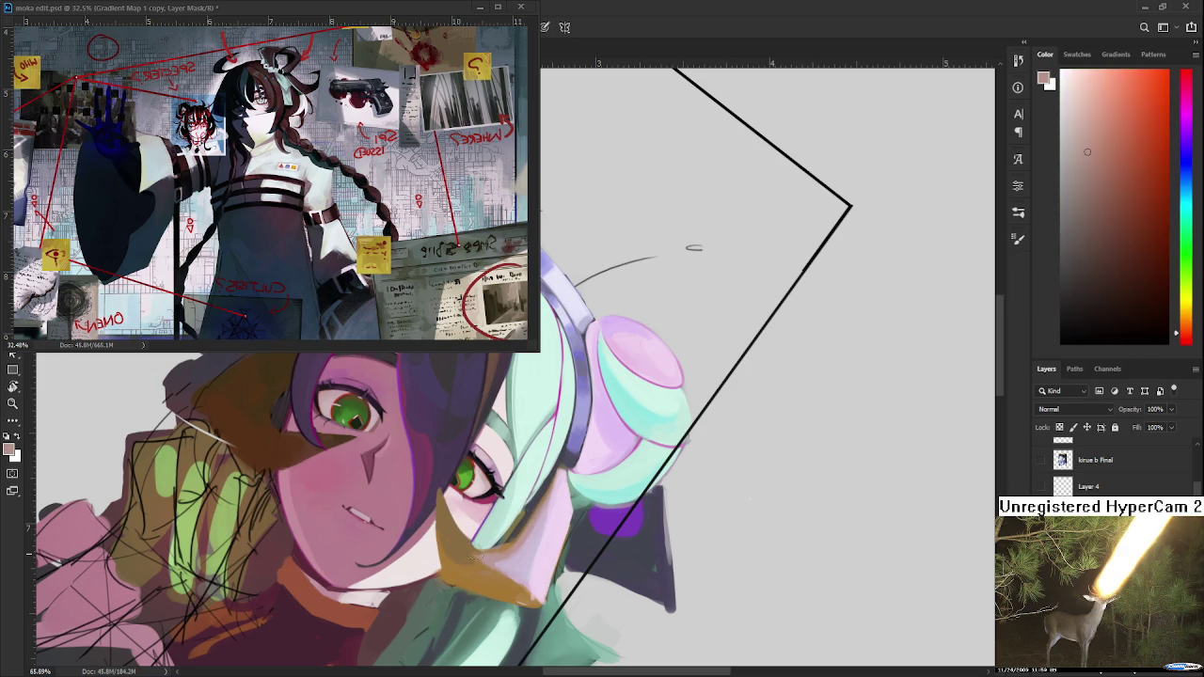
left_click(494, 564, "alt")
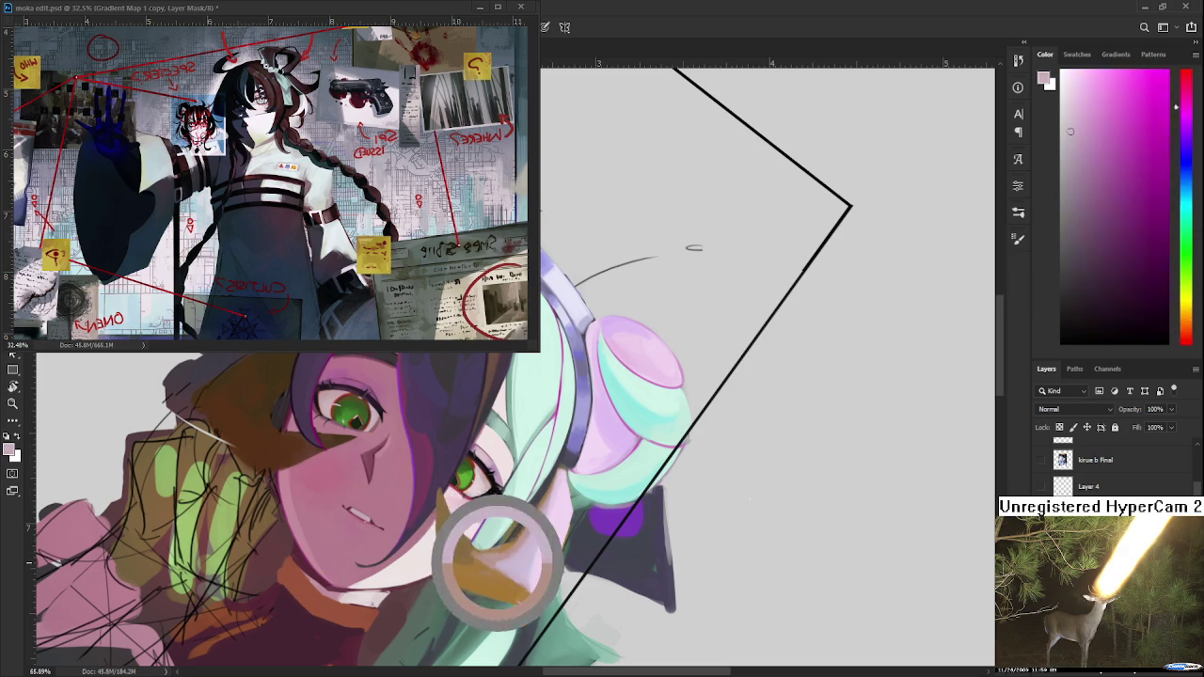
left_click_drag(494, 563, 499, 557)
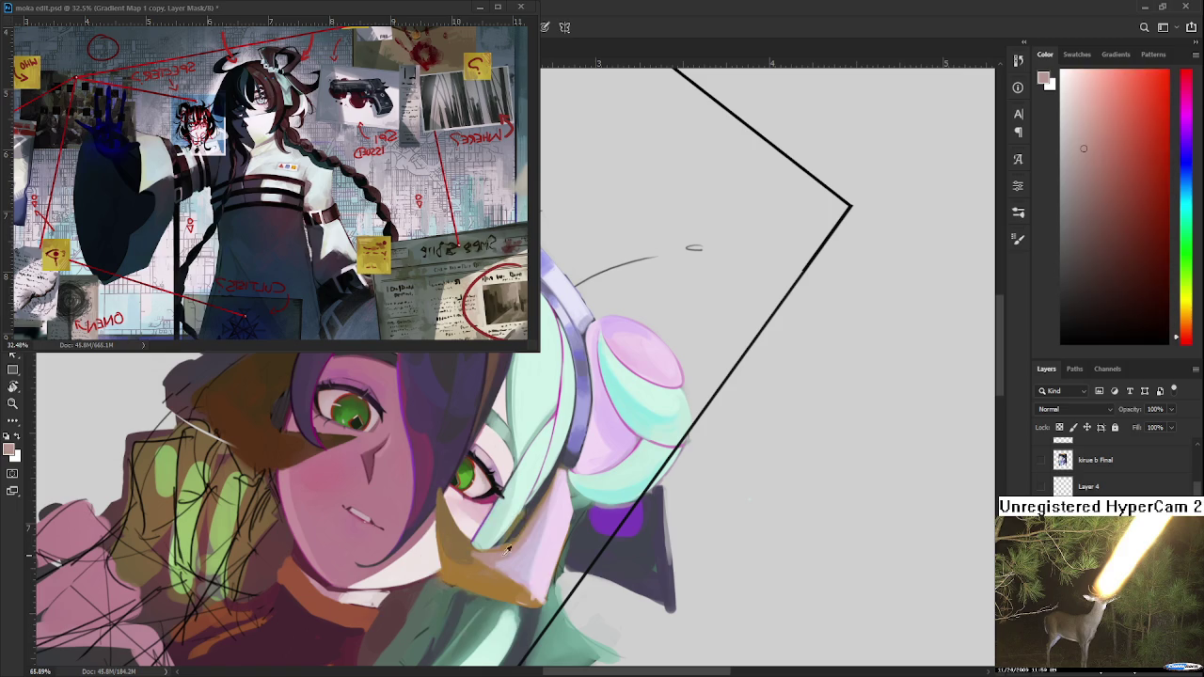
left_click(504, 551, "alt")
left_click(508, 568, "alt")
left_click(514, 579, "alt")
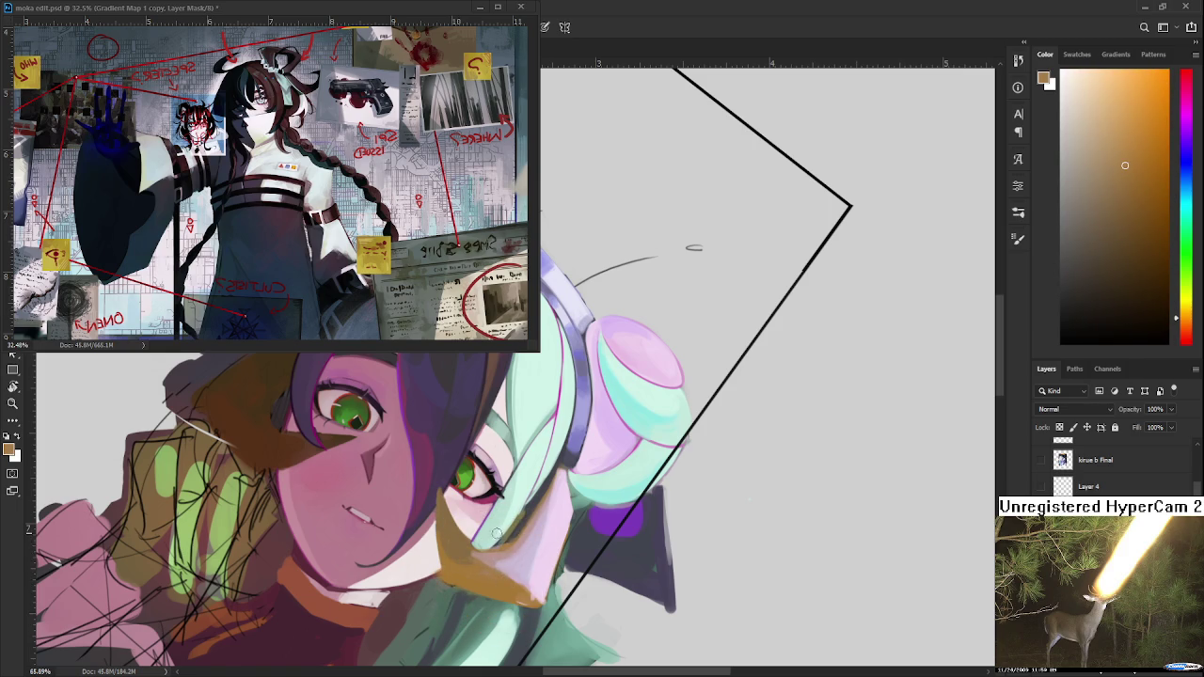
left_click(532, 588, "alt")
left_click(532, 593, "alt")
left_click(541, 586, "alt")
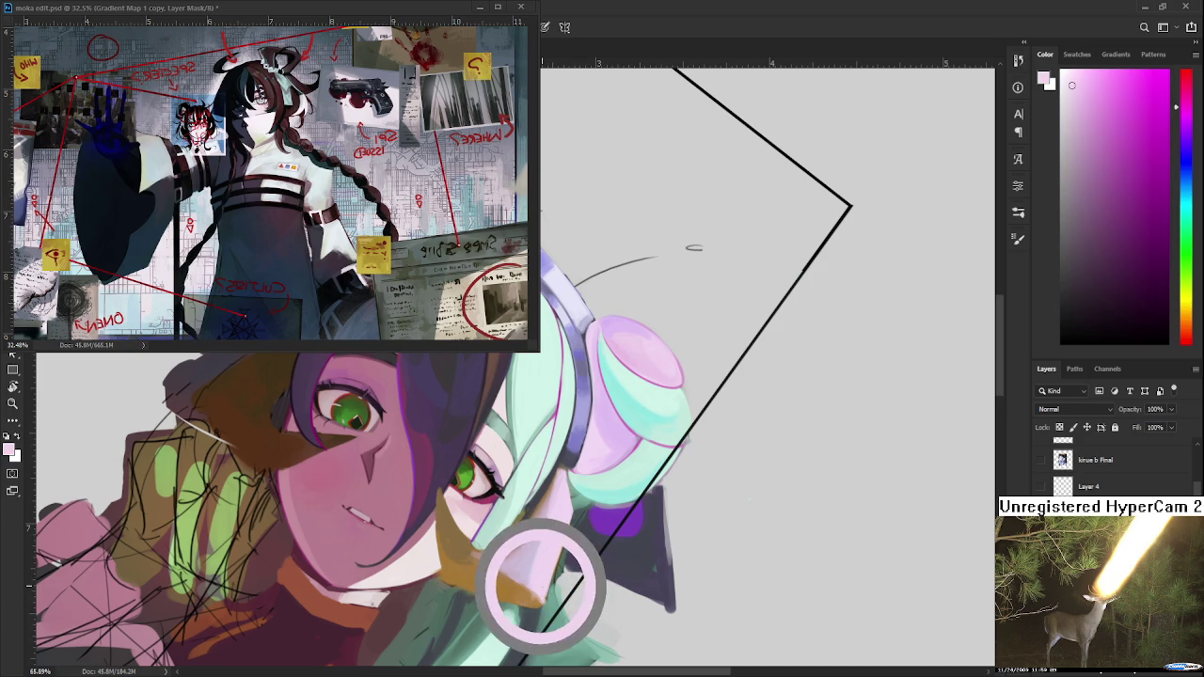
left_click(544, 584, "alt")
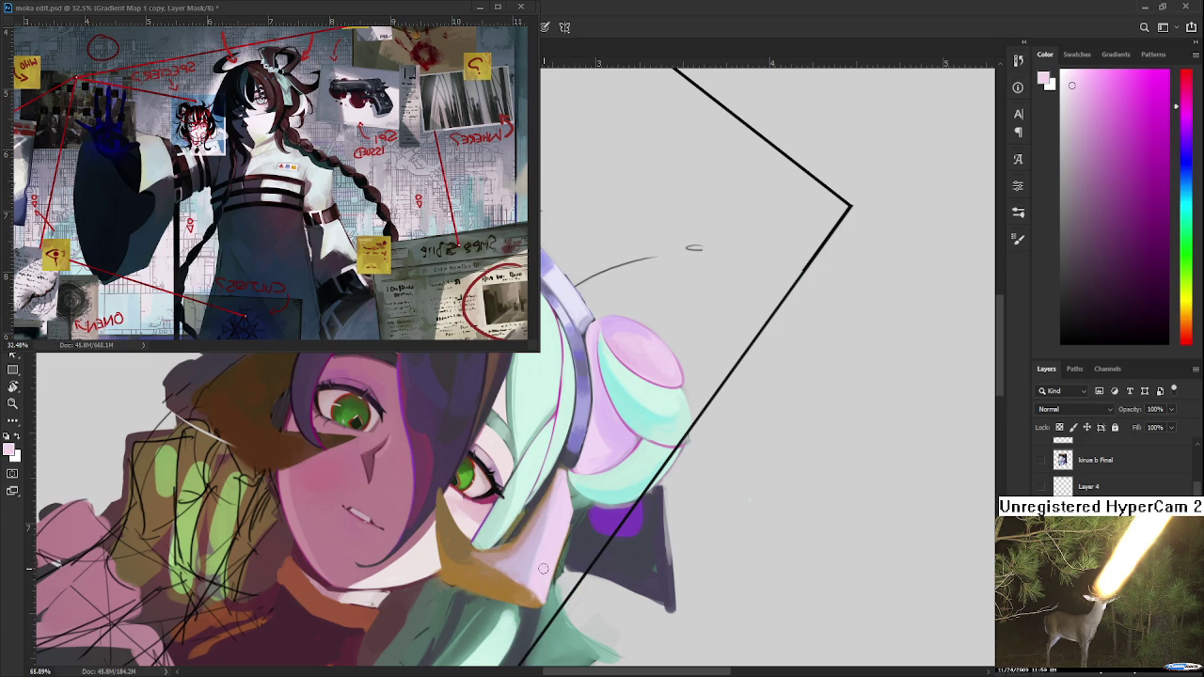
scroll(517, 552, "down", 2)
scroll(515, 546, "up", 1)
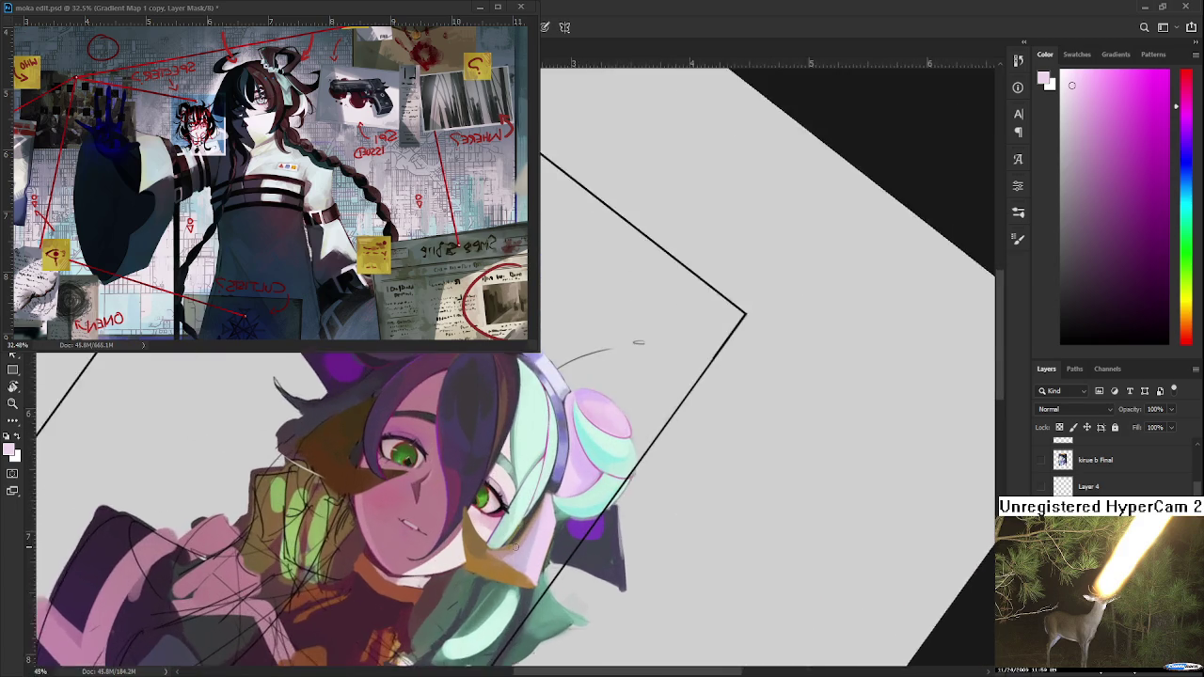
Dab pale lavender touches onto the mint-green hair.
scroll(516, 546, "up", 1)
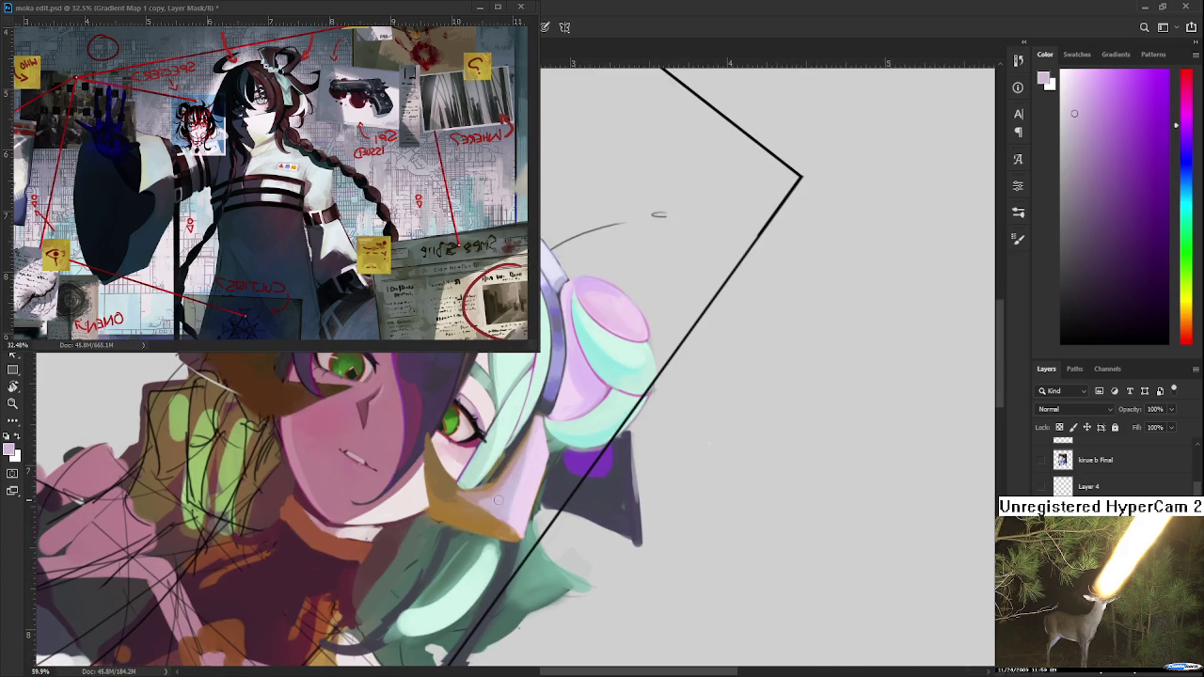
left_click(480, 496, "alt")
left_click(504, 494, "alt")
left_click_drag(513, 482, 519, 489)
Rotate the canvas upright and paint brown-orange and pinkish tones along the cheek band.
key("r")
left_click_drag(513, 495, 446, 462)
left_click(446, 462, "alt")
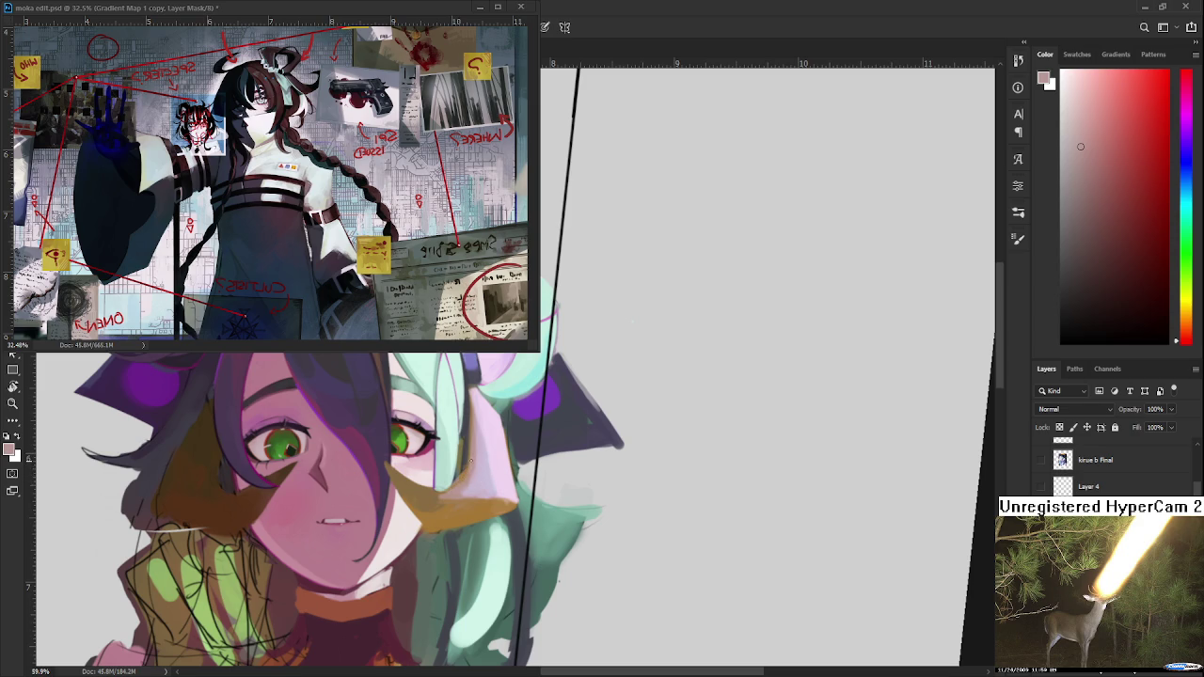
left_click(458, 441, "alt")
left_click(438, 493, "alt")
mouse_move(438, 493)
left_mouse_down()
mouse_move(455, 483)
mouse_move(430, 496)
left_mouse_up()
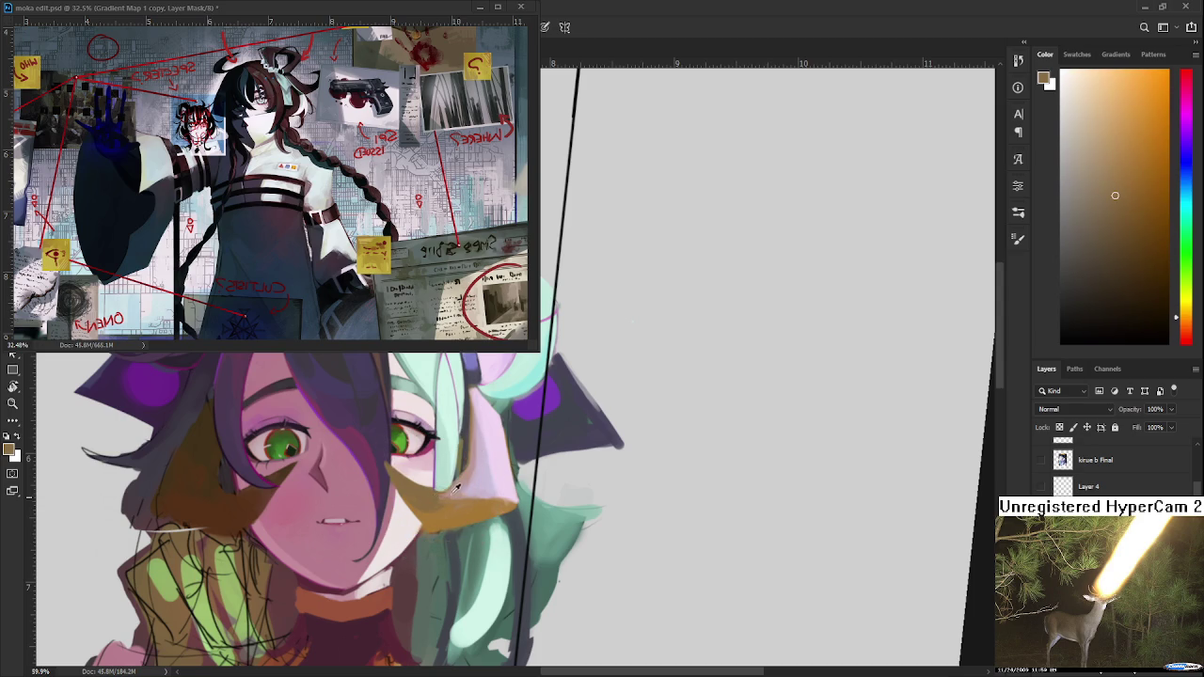
left_click(456, 488)
left_click(459, 493)
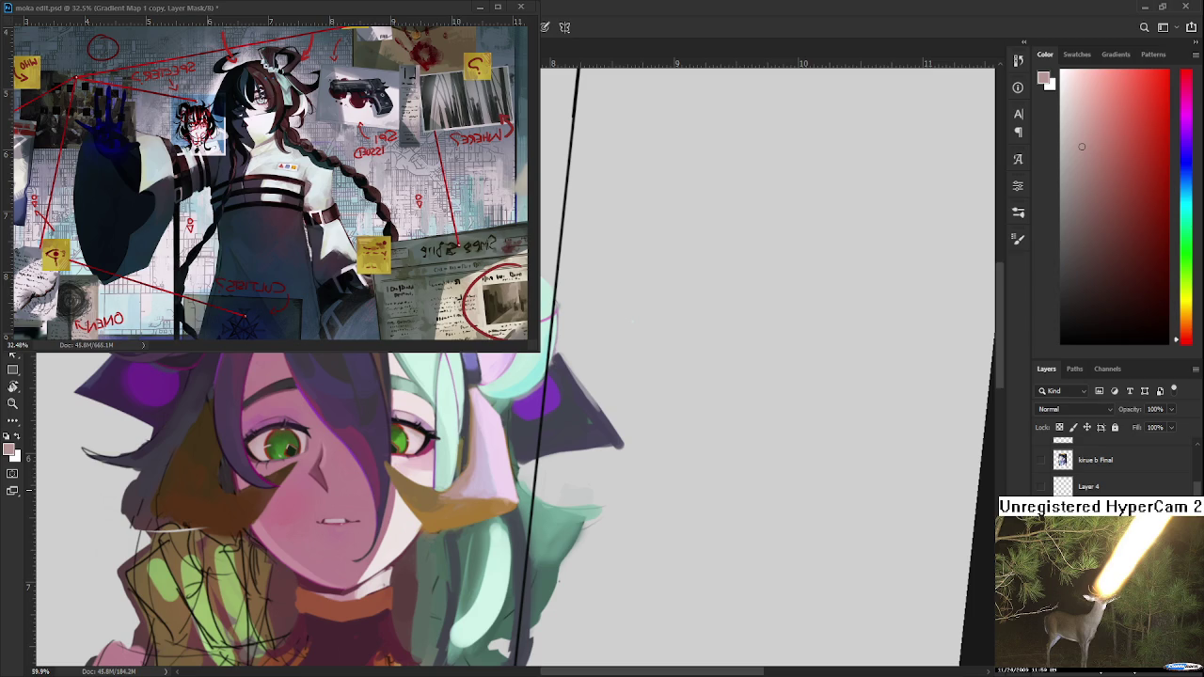
Extend the orange-tan strand across the hair beside the right cheek.
left_click_drag(469, 492, 442, 529)
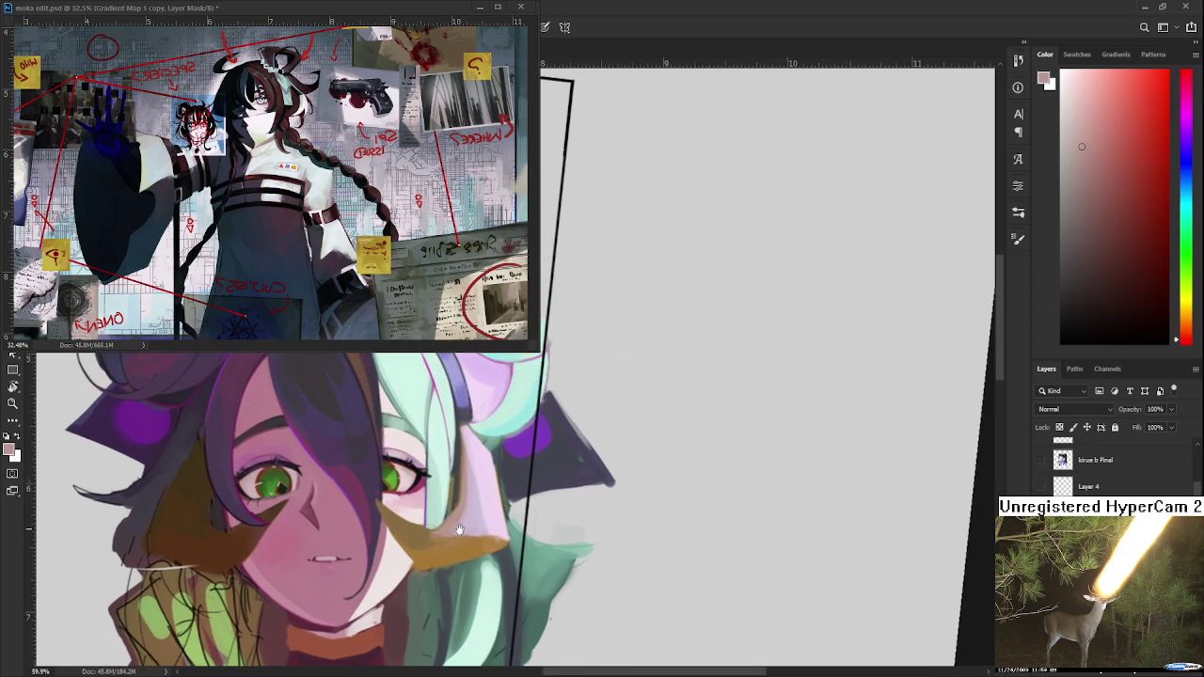
left_click(448, 532, "alt")
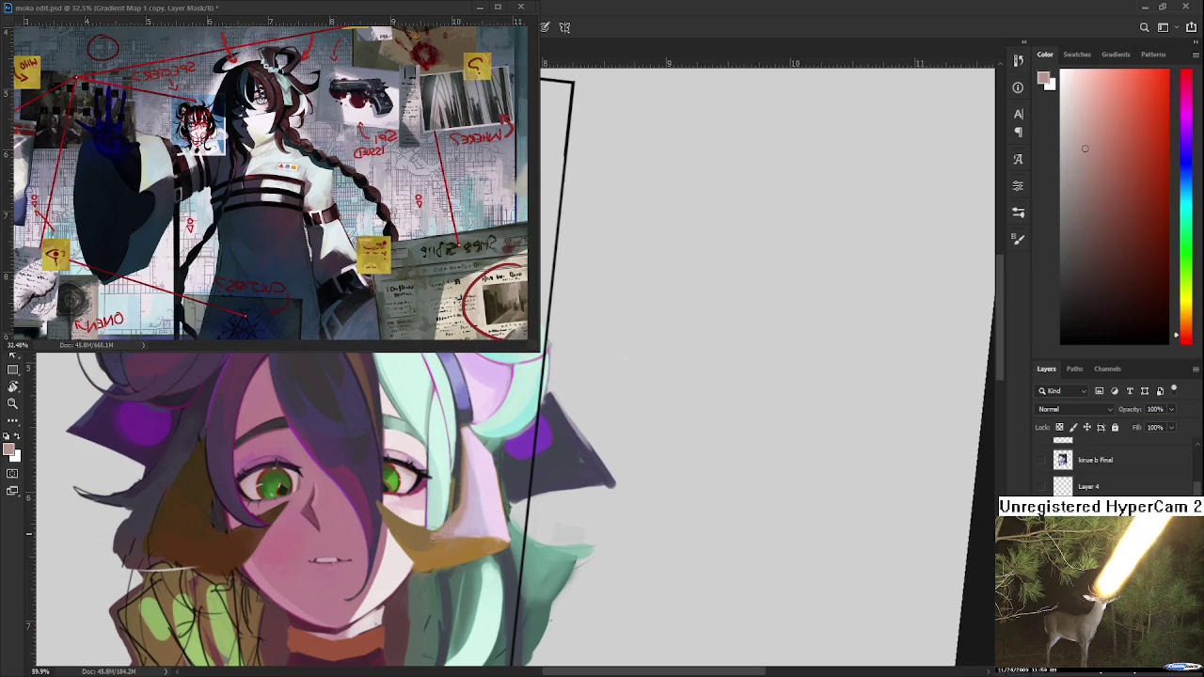
left_click(437, 531, "alt")
left_click(449, 530, "alt")
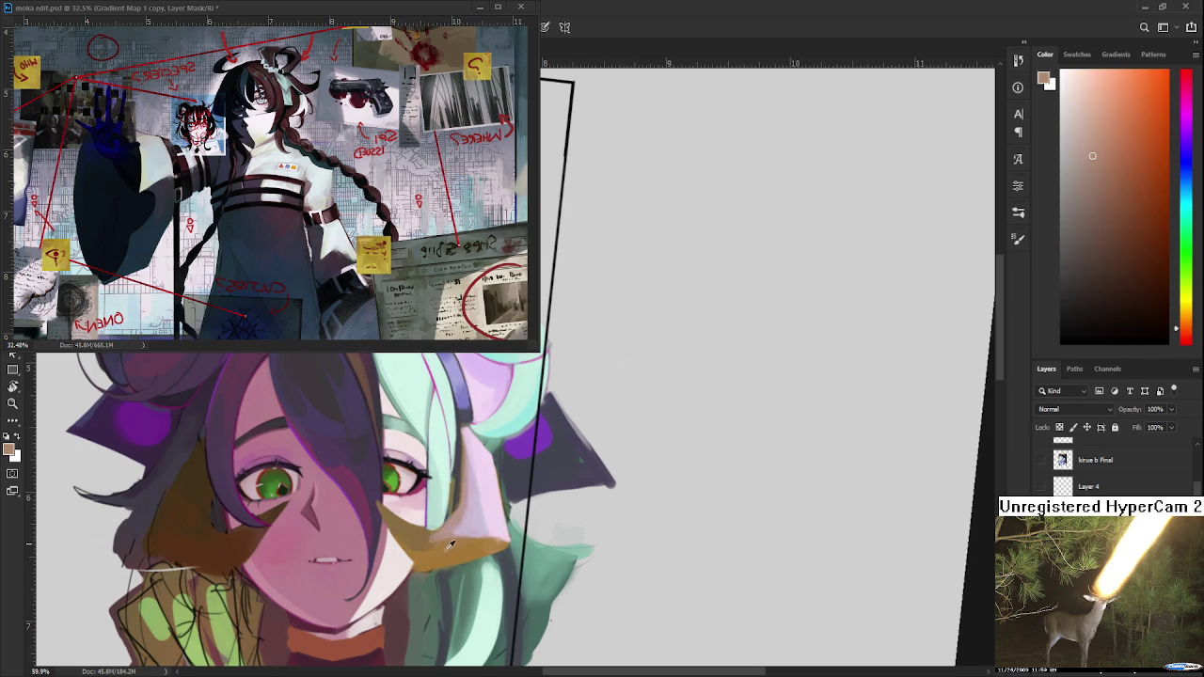
left_click(448, 548, "alt")
left_click(434, 554, "alt")
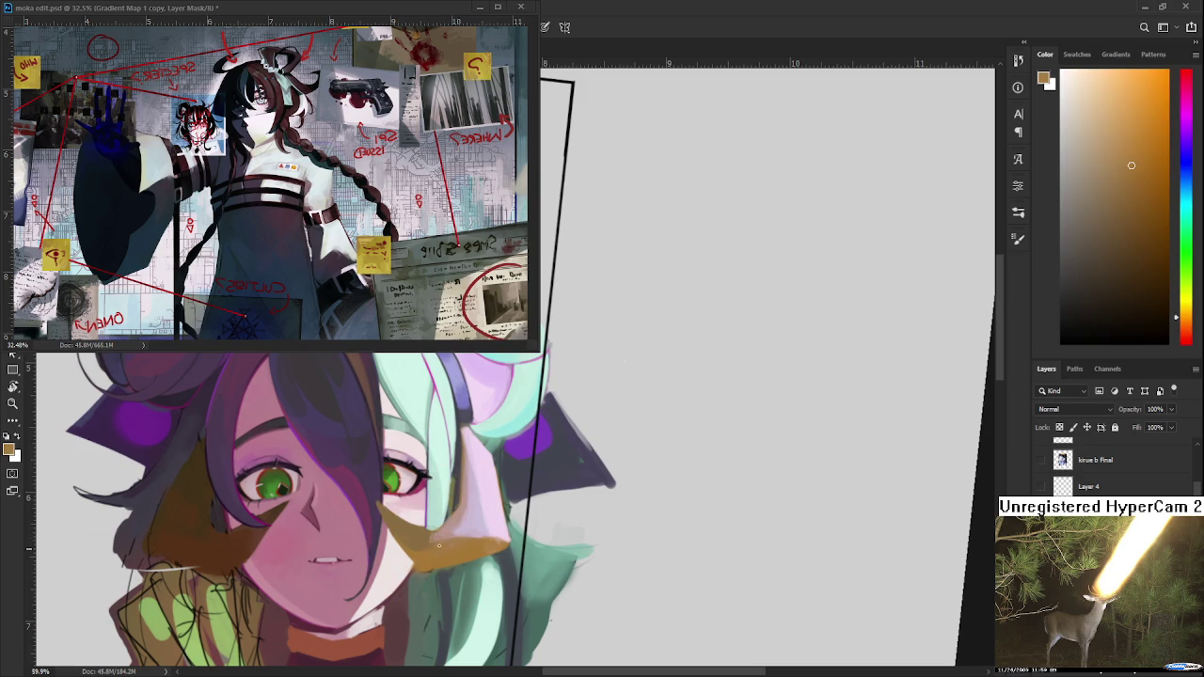
left_click(444, 549, "alt")
left_click(448, 546, "alt")
left_click(468, 547, "alt")
left_click(489, 542, "alt")
left_click_drag(513, 508, 527, 490)
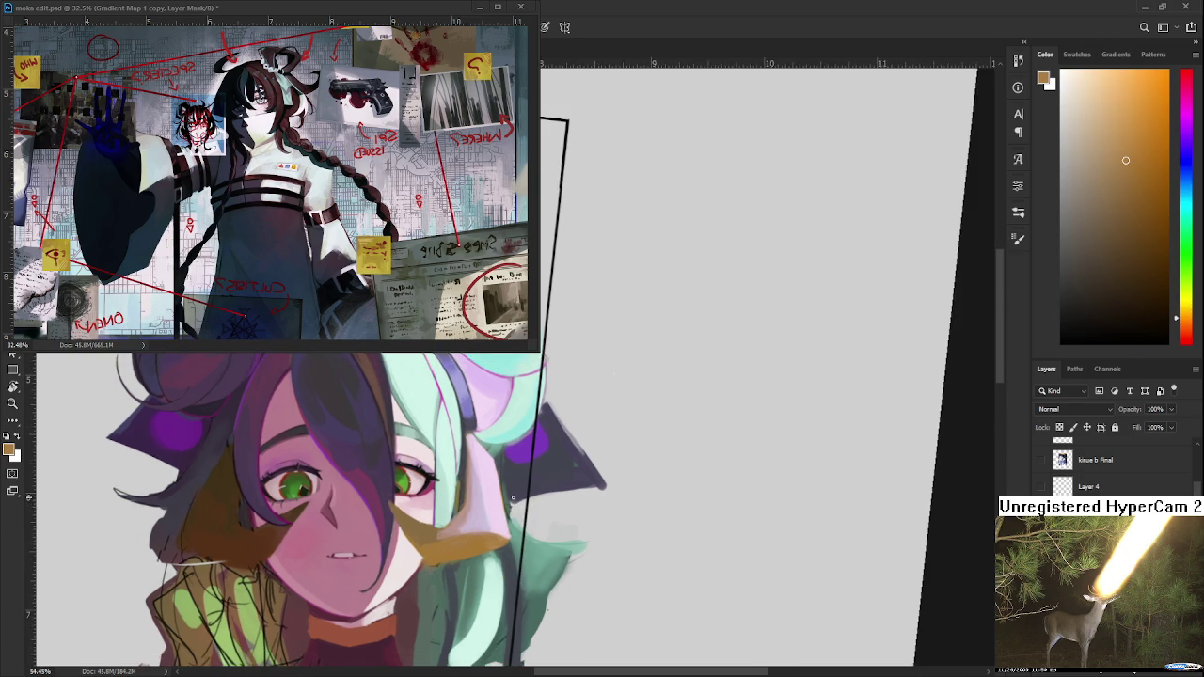
Turn the canvas sideways and lay light pink and brown-orange strokes over the cheek.
left_click_drag(573, 304, 623, 532)
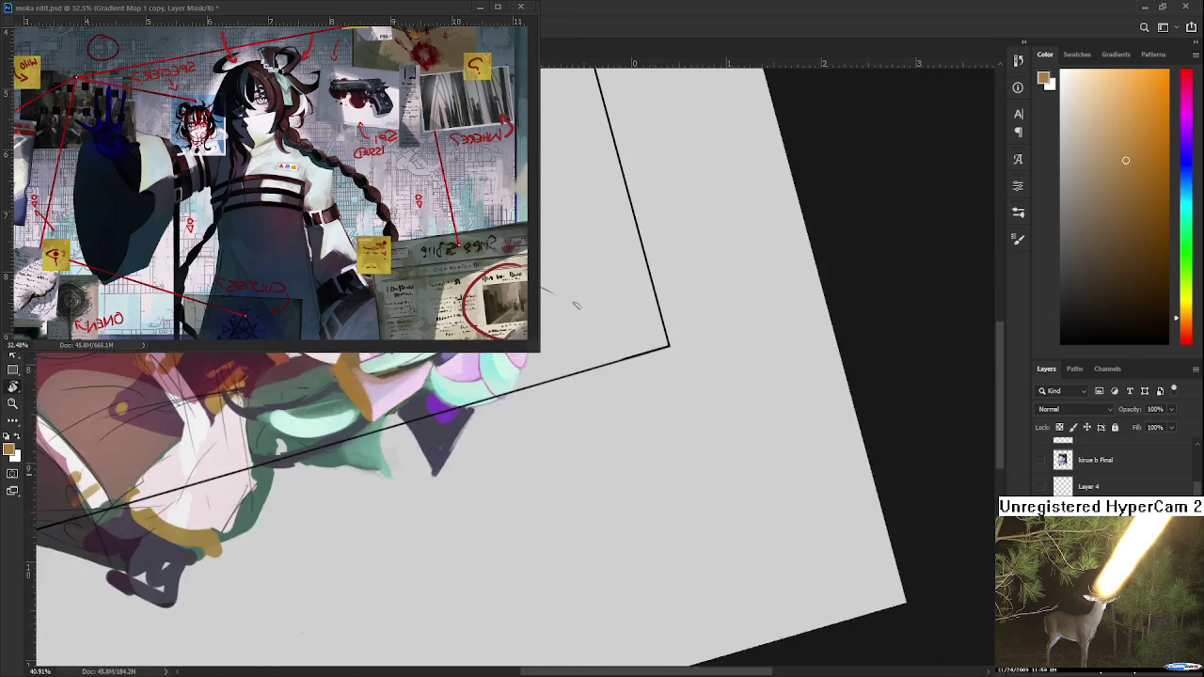
left_click(405, 532, "alt")
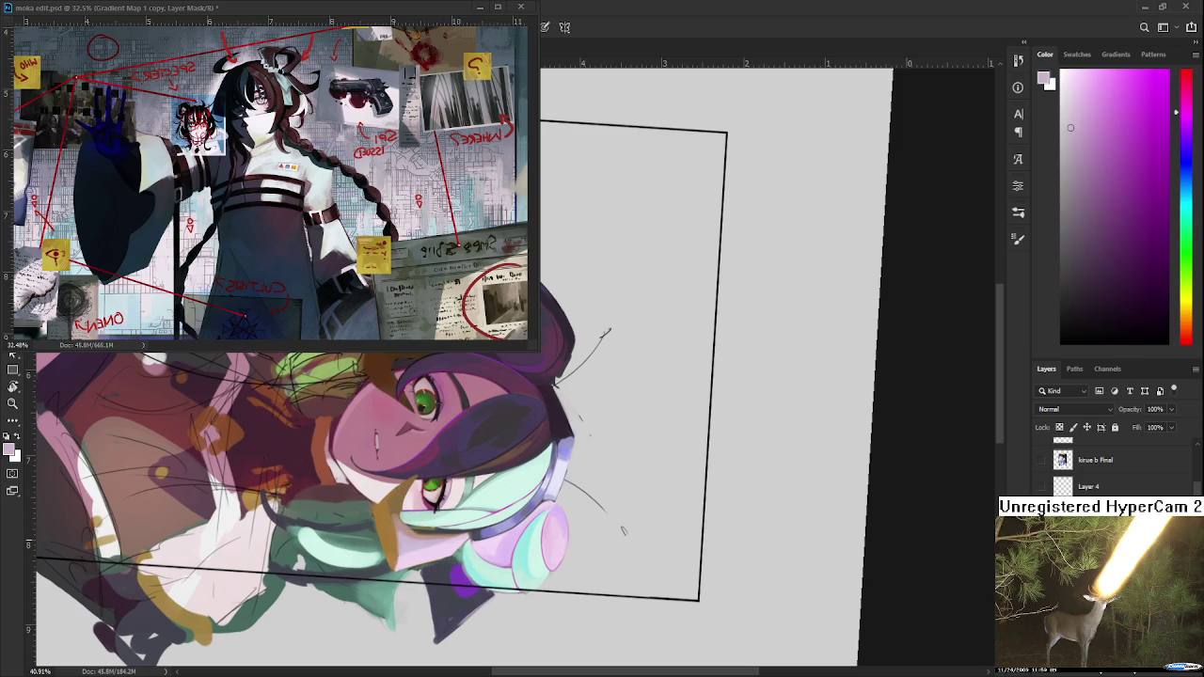
left_click(398, 538, "alt")
left_click(399, 527, "alt")
left_click(399, 527, "alt")
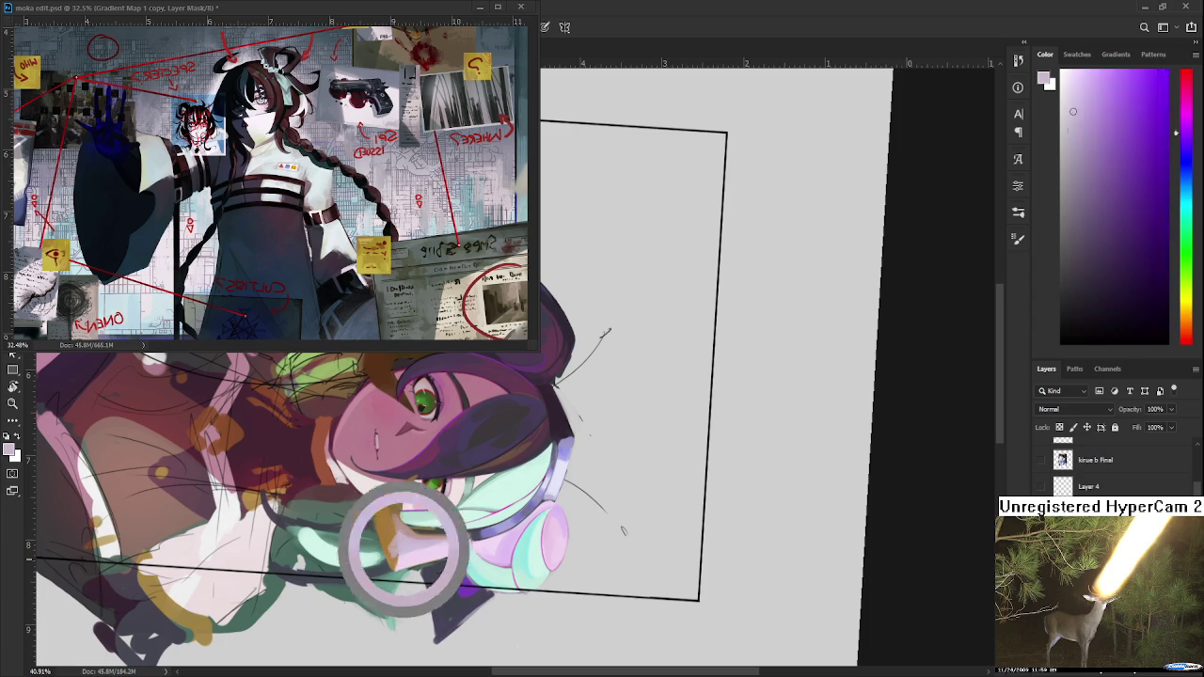
left_click(395, 540, "alt")
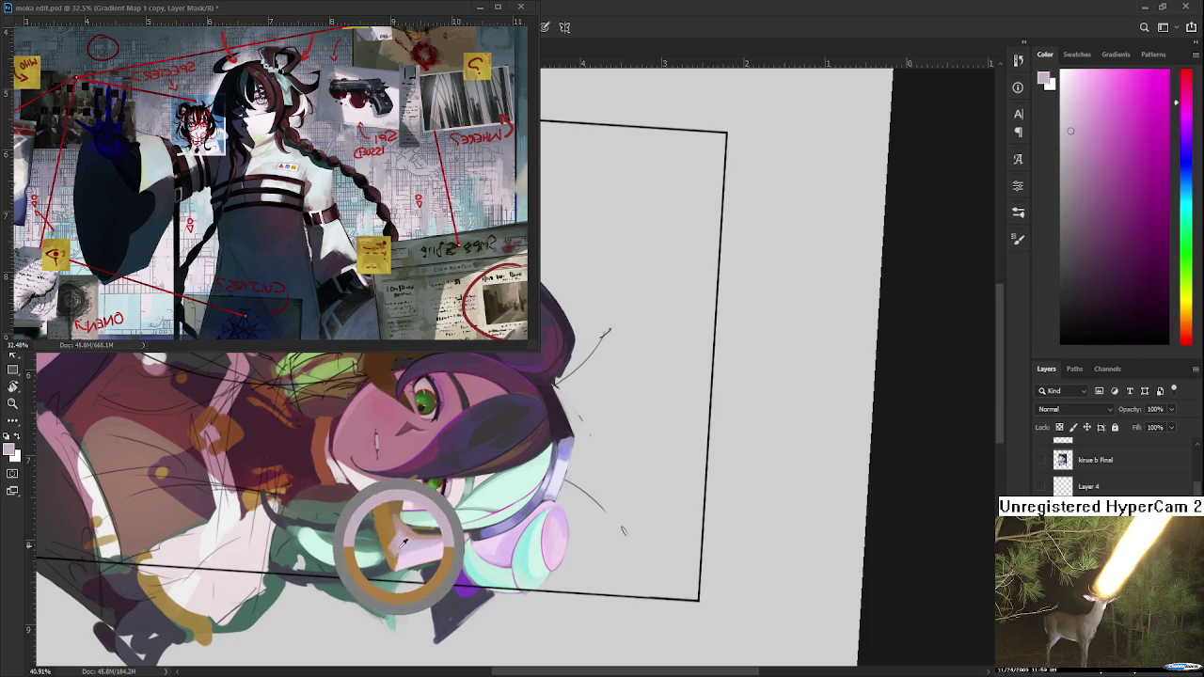
left_click(401, 557, "alt")
left_click(403, 557, "alt")
left_click(406, 557, "alt")
left_click(406, 557, "alt")
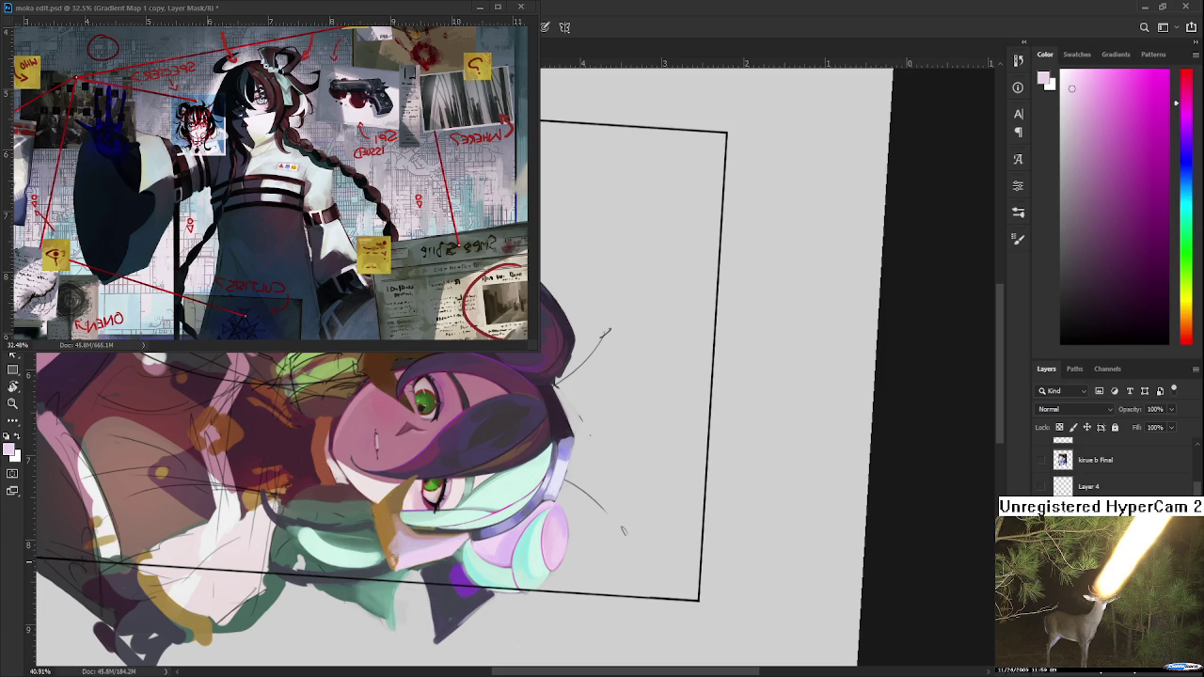
Add mauve, salmon, magenta-pink and tan-orange tones around the lower face.
left_click(395, 555, "alt")
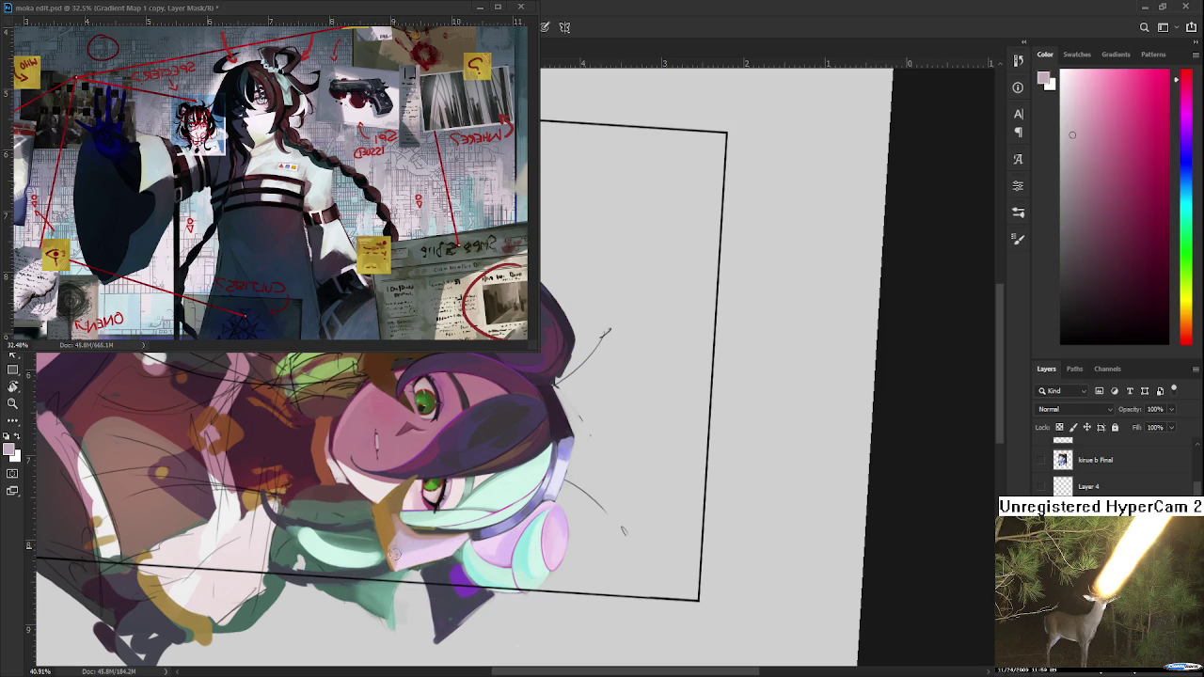
left_click(393, 561, "alt")
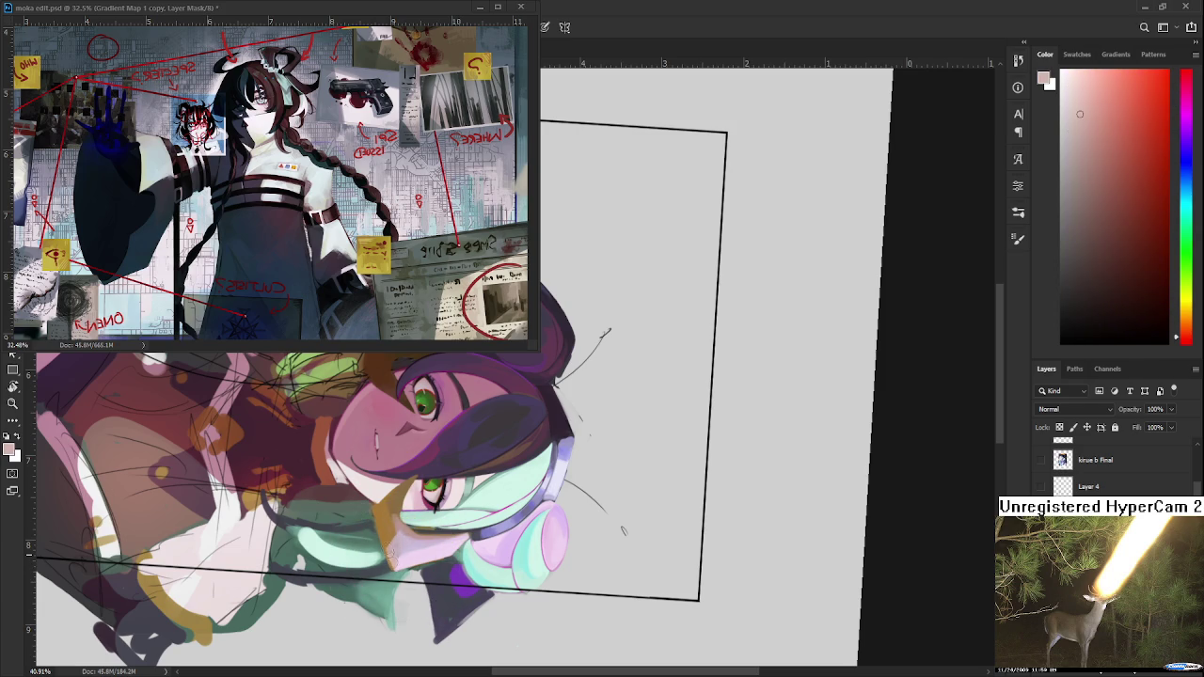
left_click(394, 557, "alt")
left_click(393, 548, "alt")
left_click(393, 549, "alt")
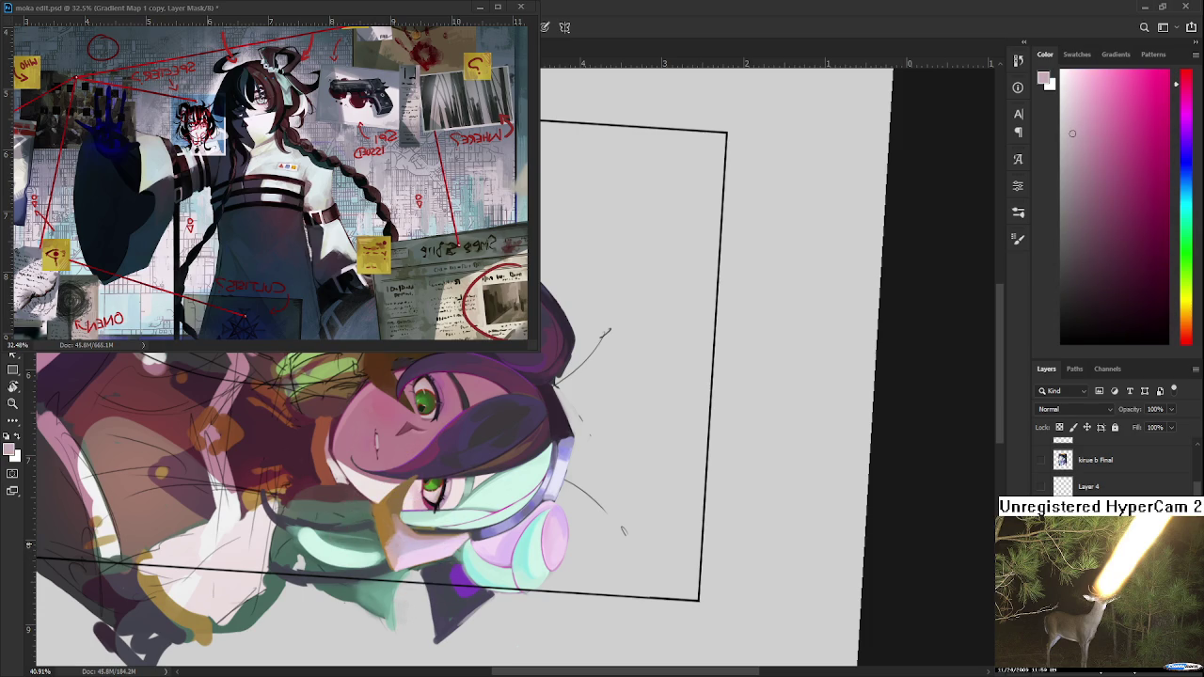
left_click(389, 552, "alt")
left_click(385, 534, "alt")
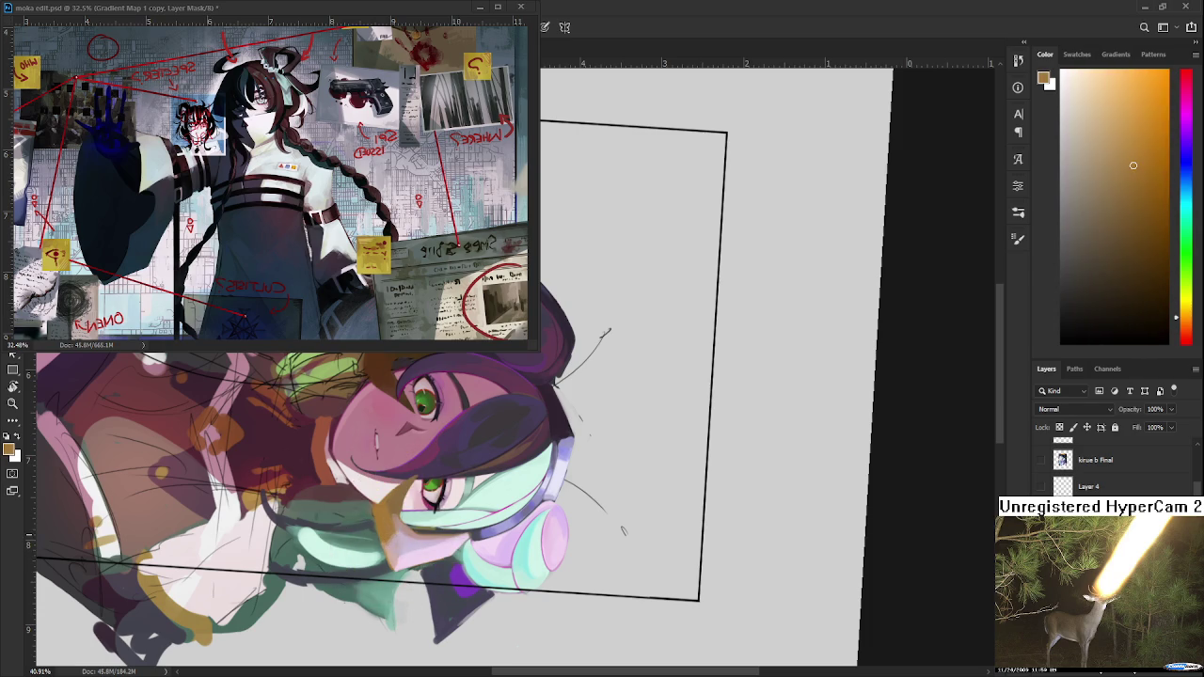
left_click(391, 545, "alt")
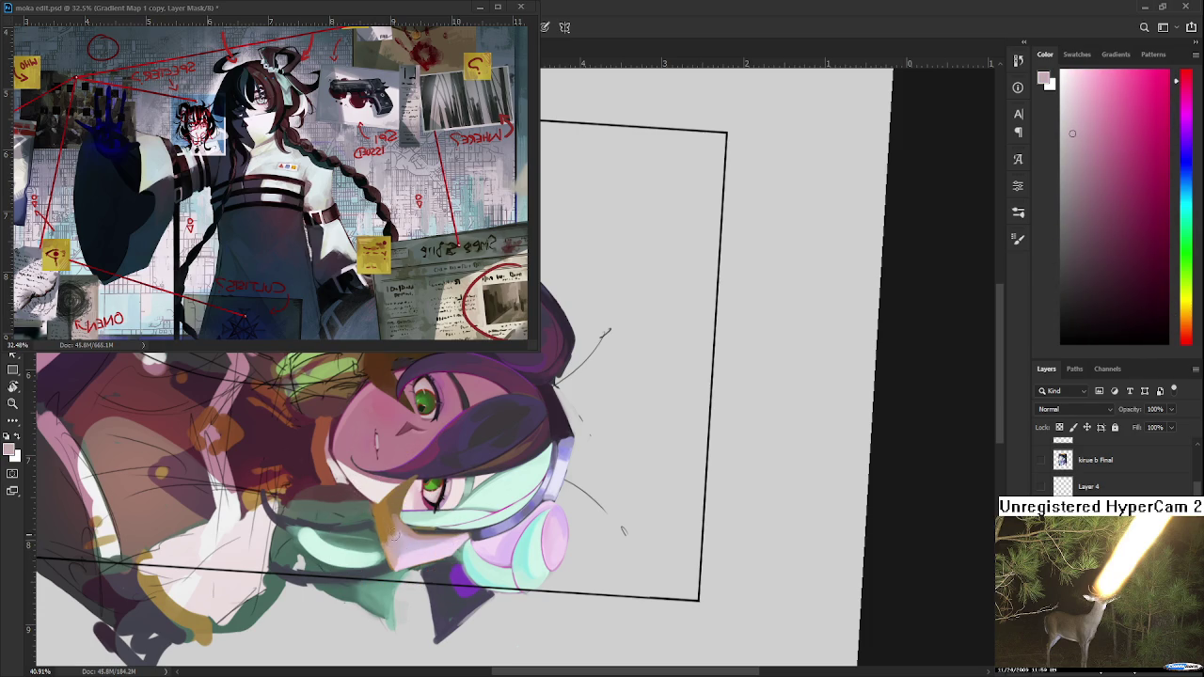
left_click(403, 523, "alt")
left_click(402, 525, "alt")
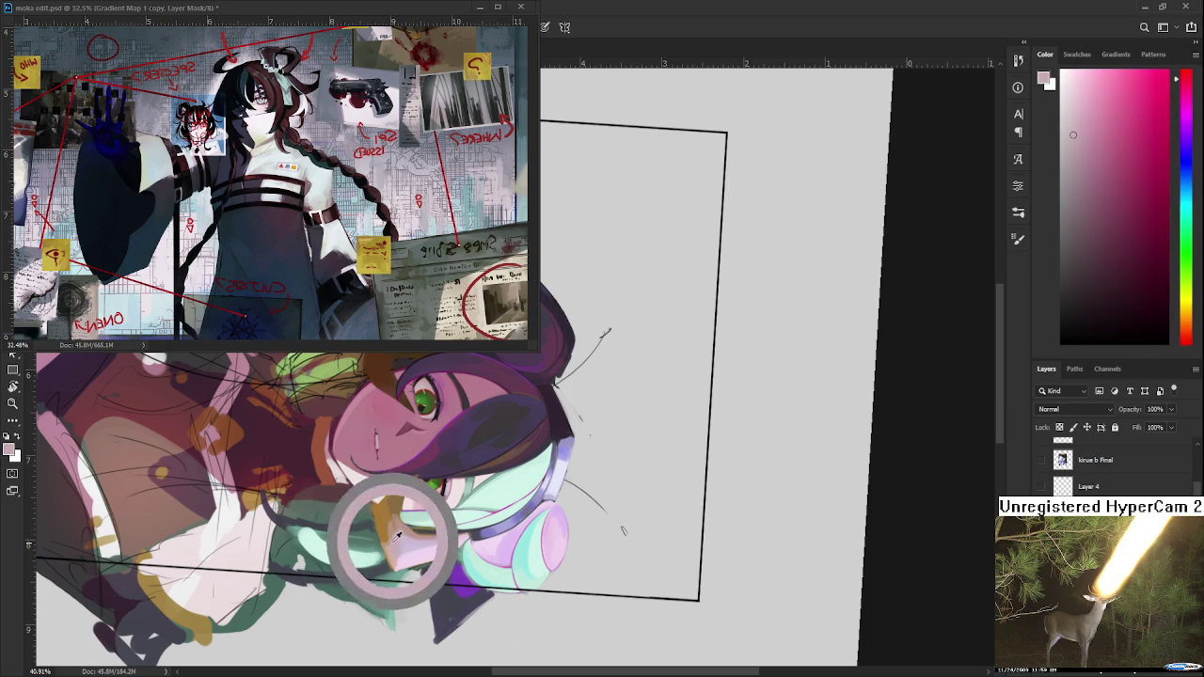
left_click(397, 518, "alt")
left_click(396, 520, "alt")
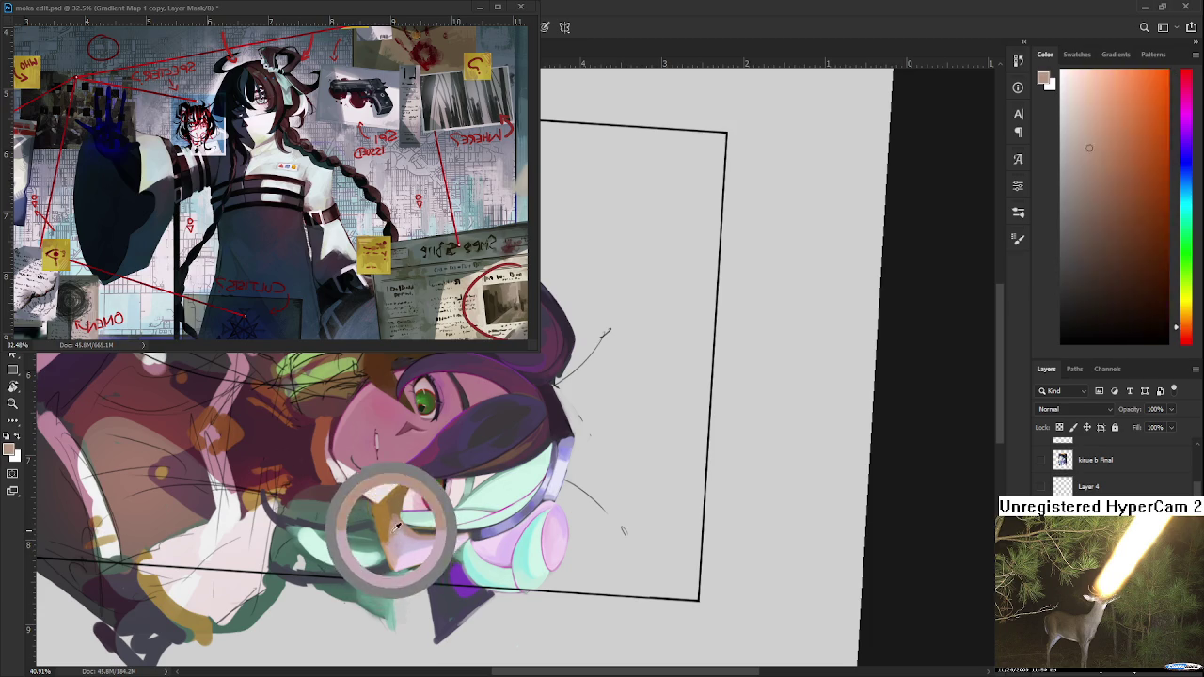
Work reddish-brown and orange-brown shadow strokes along the jaw and chin.
left_click(392, 530, "alt")
left_click(399, 525, "alt")
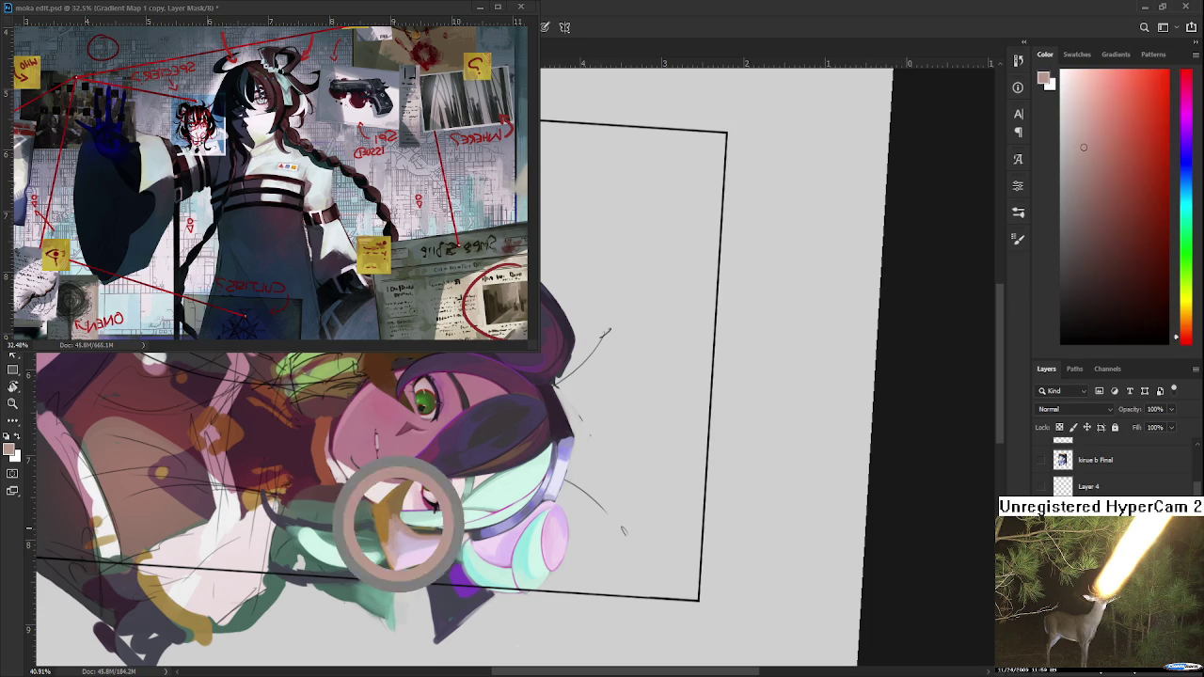
left_click(407, 525, "alt")
left_click(405, 521, "alt")
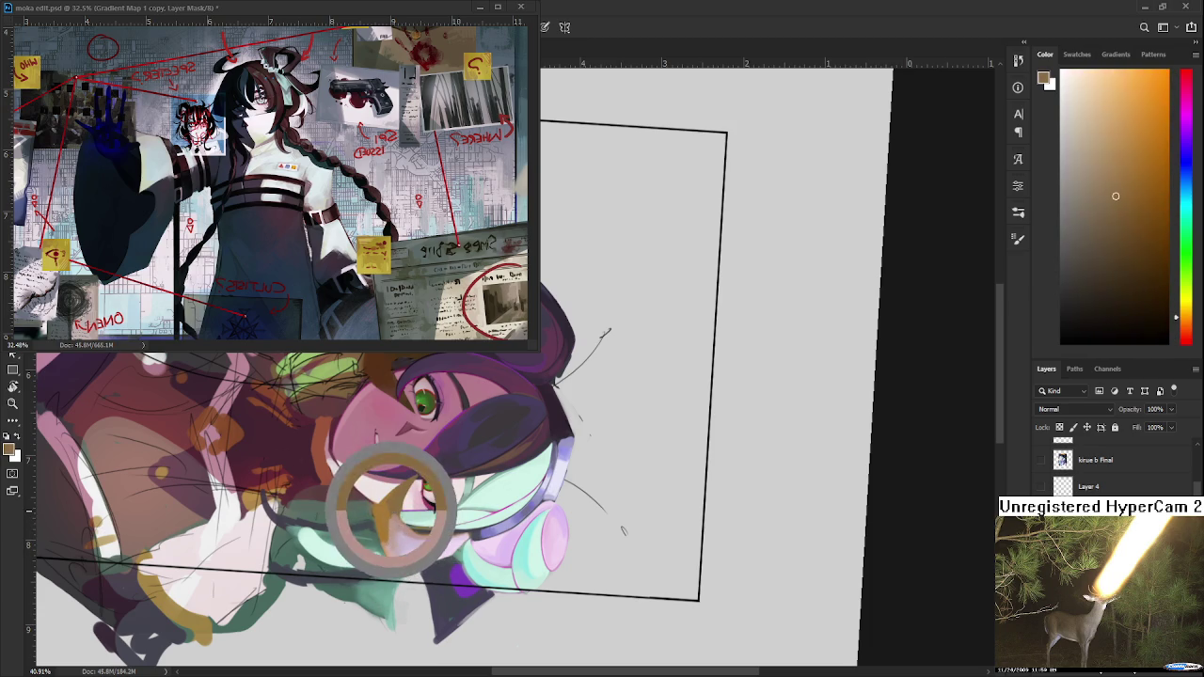
left_click(404, 523, "alt")
left_click_drag(405, 523, 432, 498)
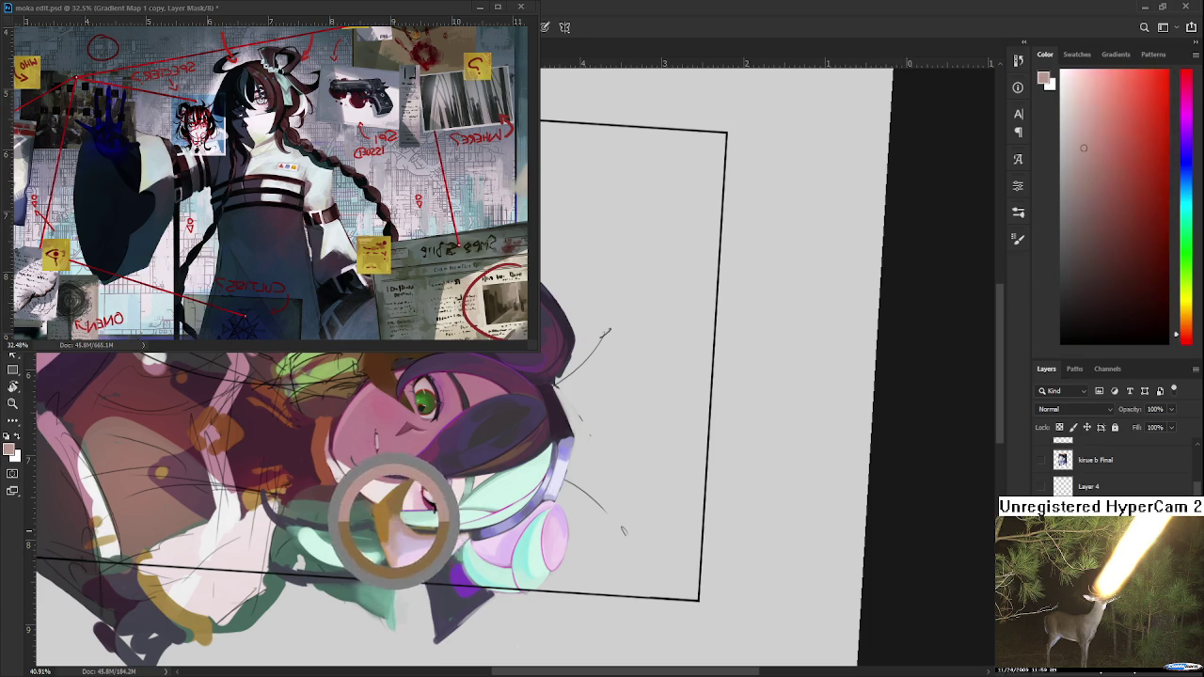
left_click(405, 524, "alt")
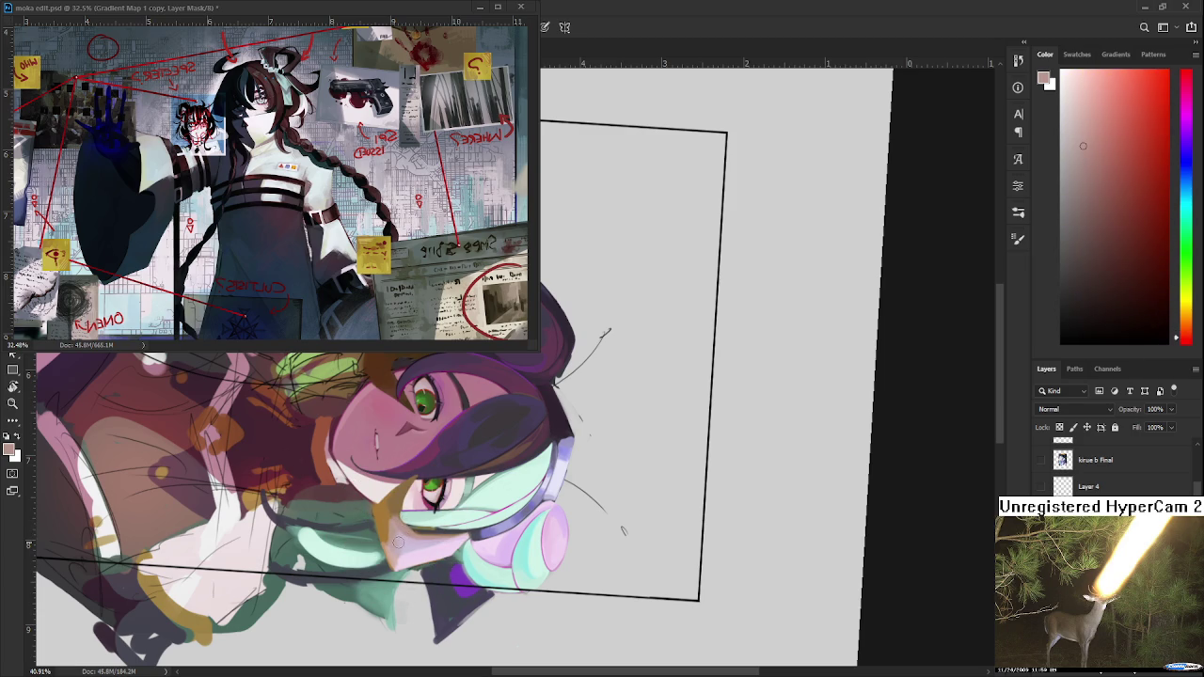
left_click(400, 508, "alt")
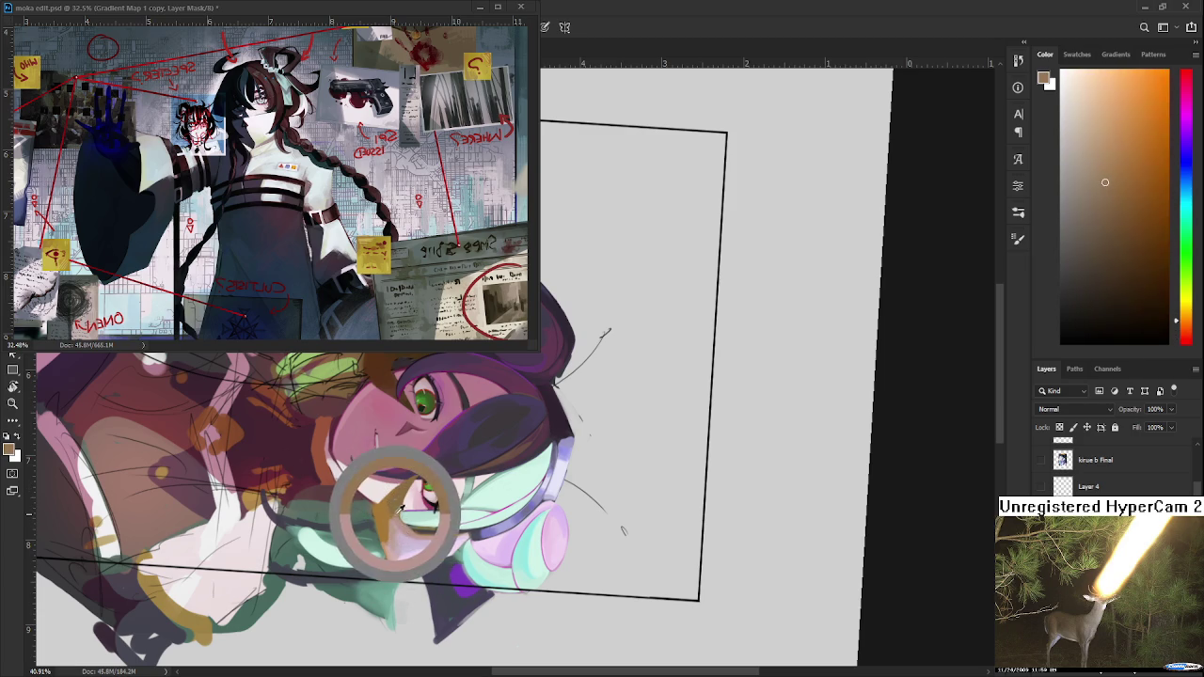
left_click(400, 508, "alt")
left_click(399, 506, "alt")
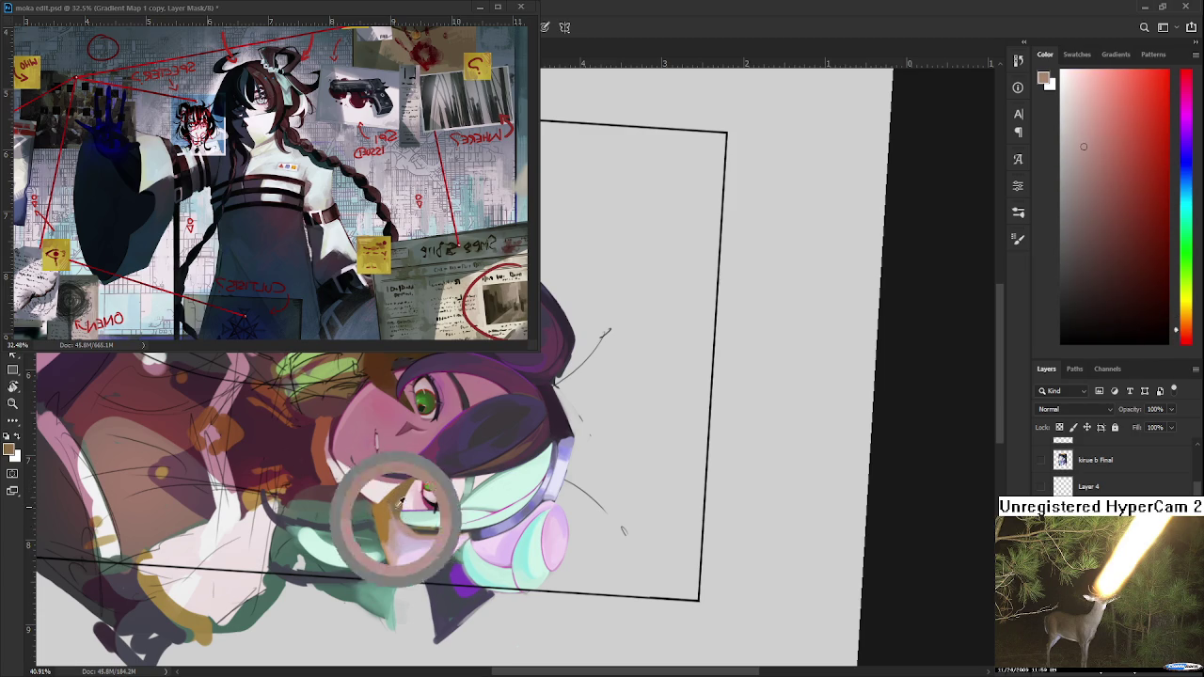
left_click(390, 523, "alt")
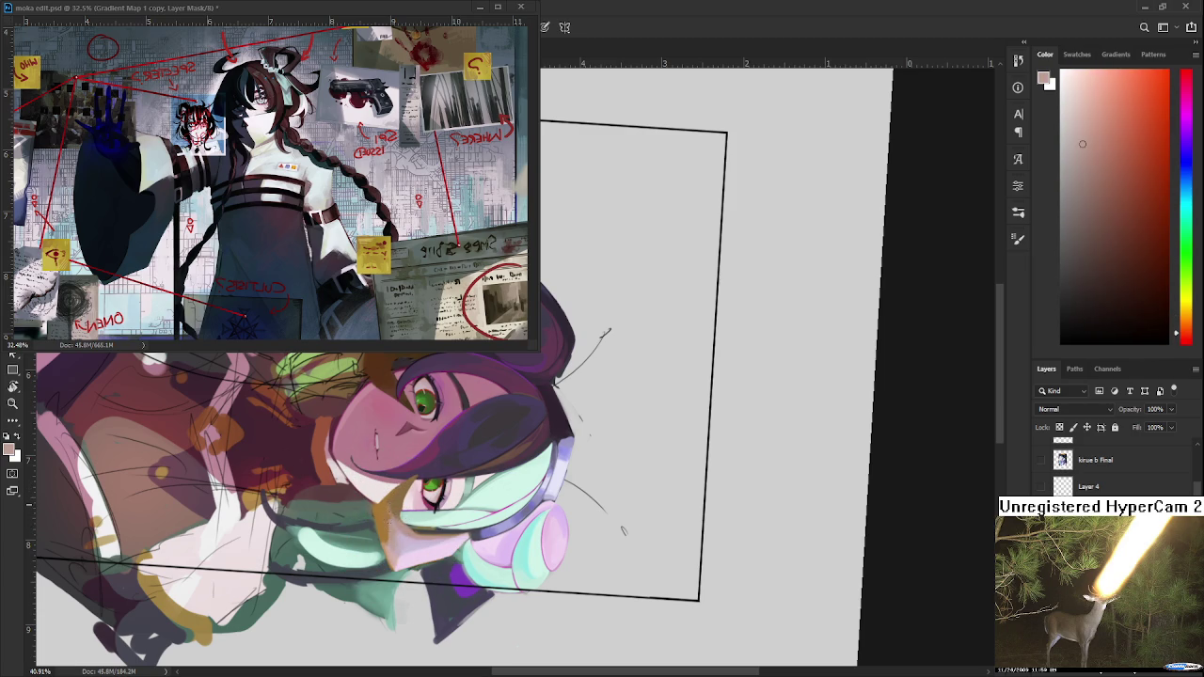
left_click(395, 516, "alt")
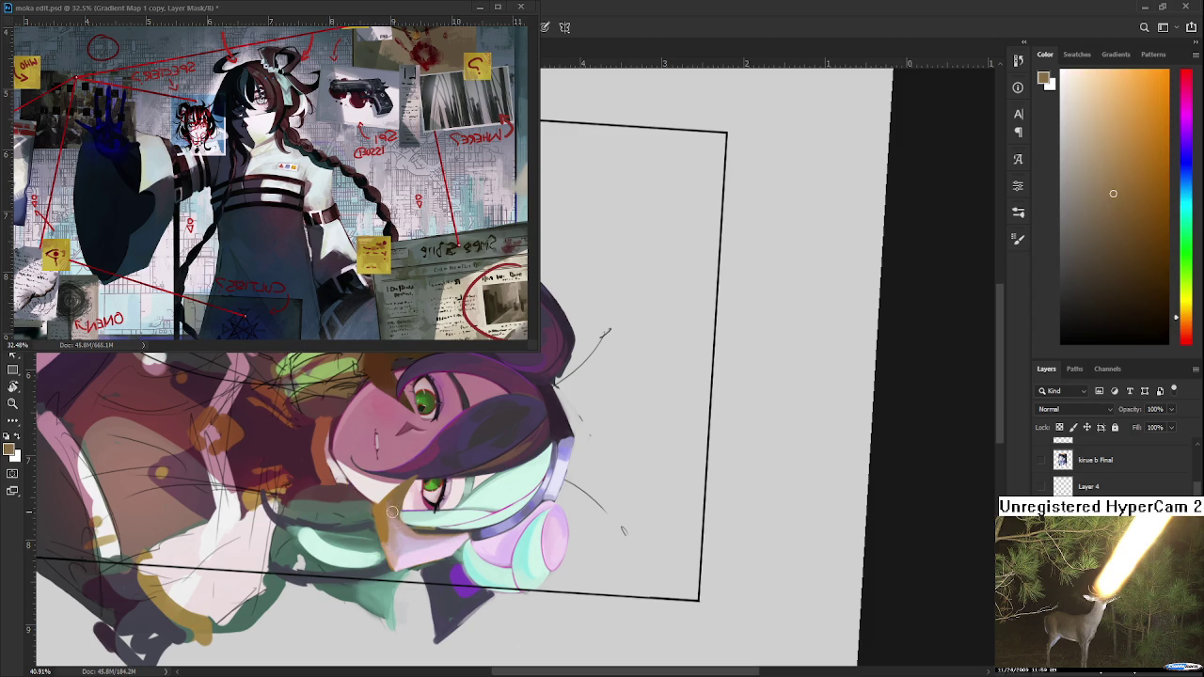
left_click_drag(399, 523, 685, 530)
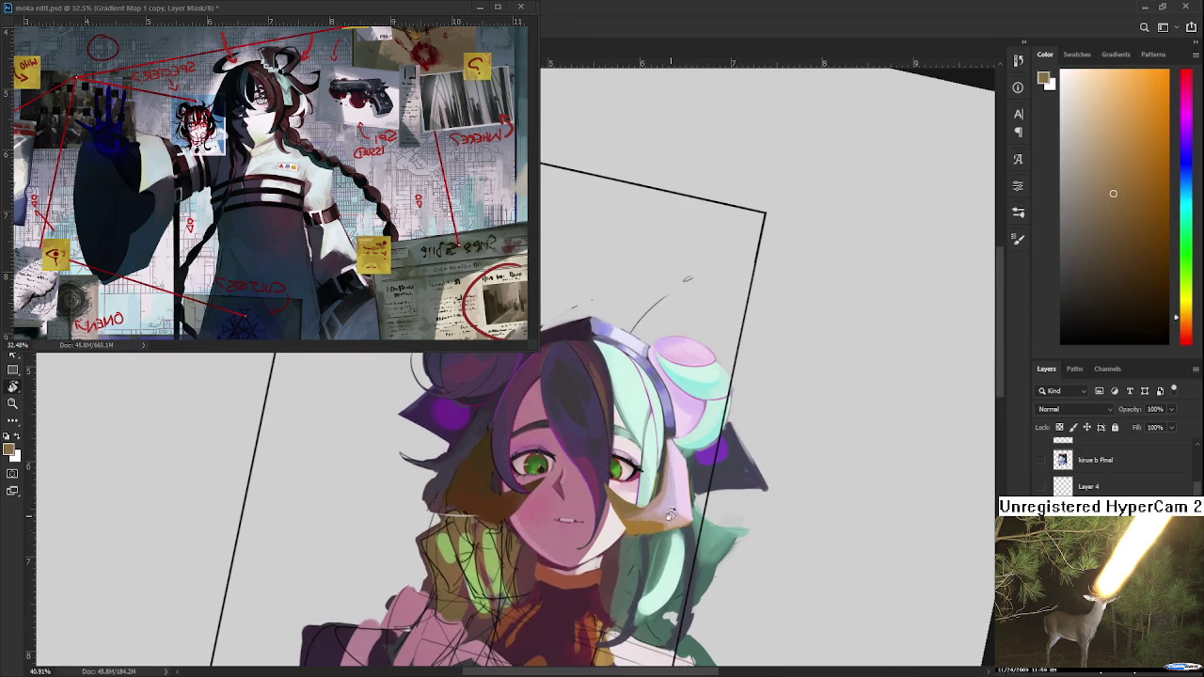
Zoom out and back in, tilt the canvas, and zoom close on the green eye and cheek.
scroll(685, 530, "down", 5)
scroll(284, 308, "up", 3)
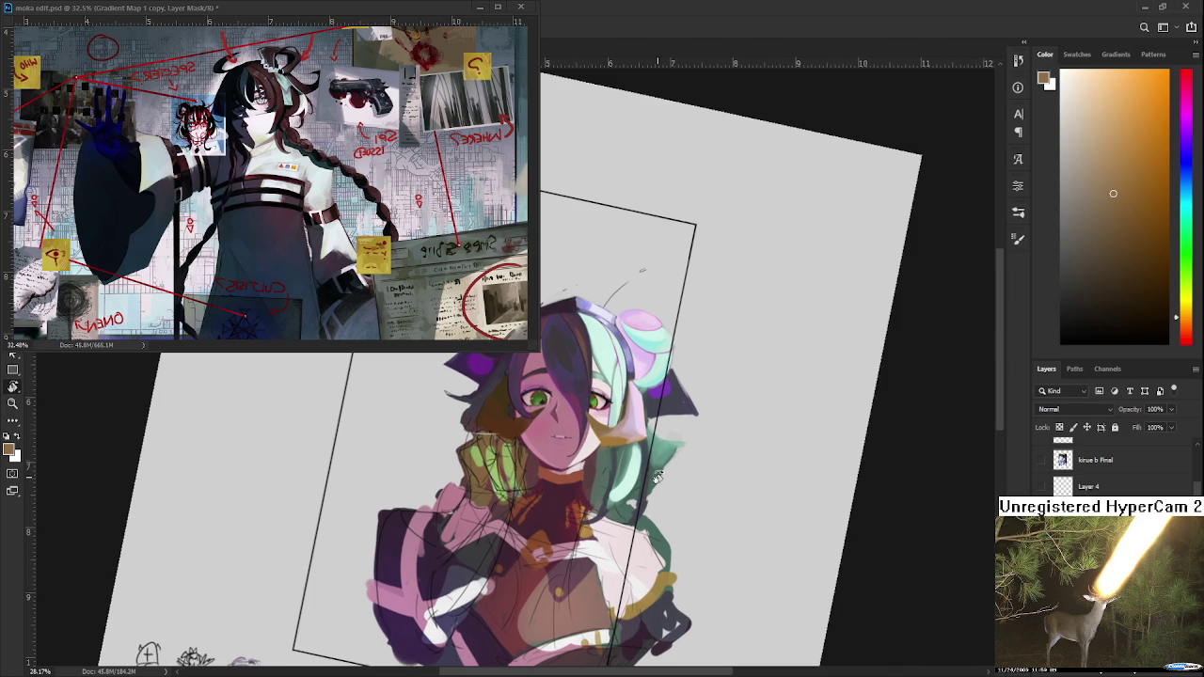
scroll(640, 471, "up", 2)
left_click_drag(640, 470, 467, 520)
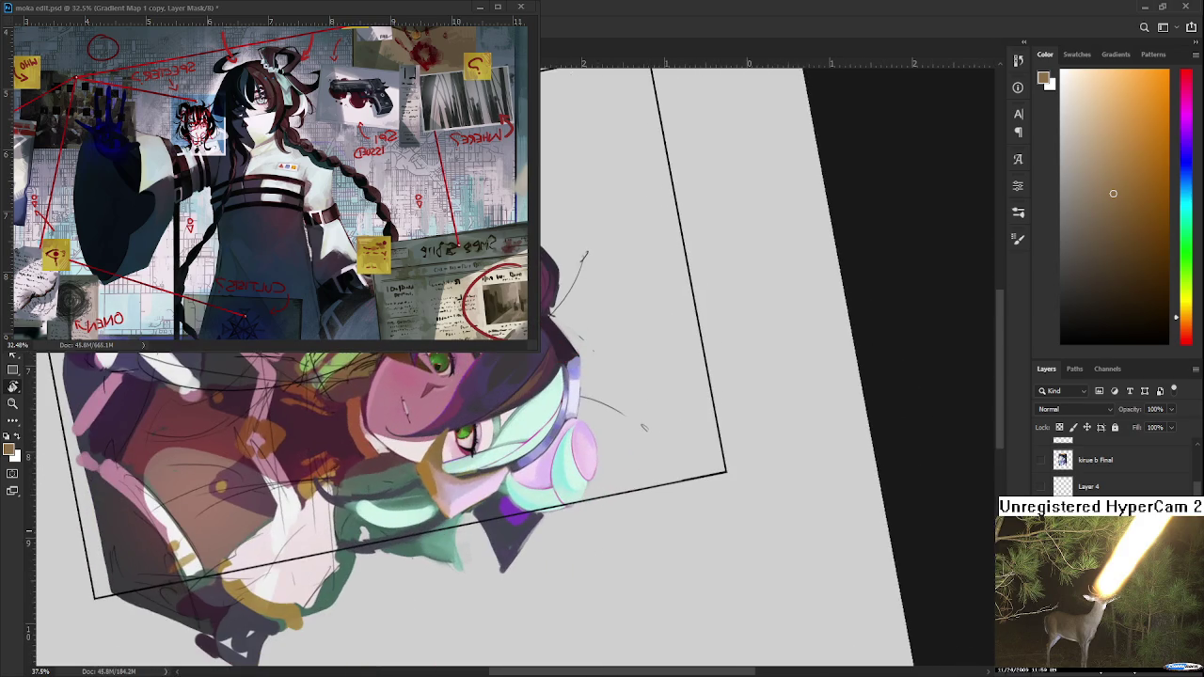
scroll(468, 520, "up", 2)
scroll(460, 501, "up", 1)
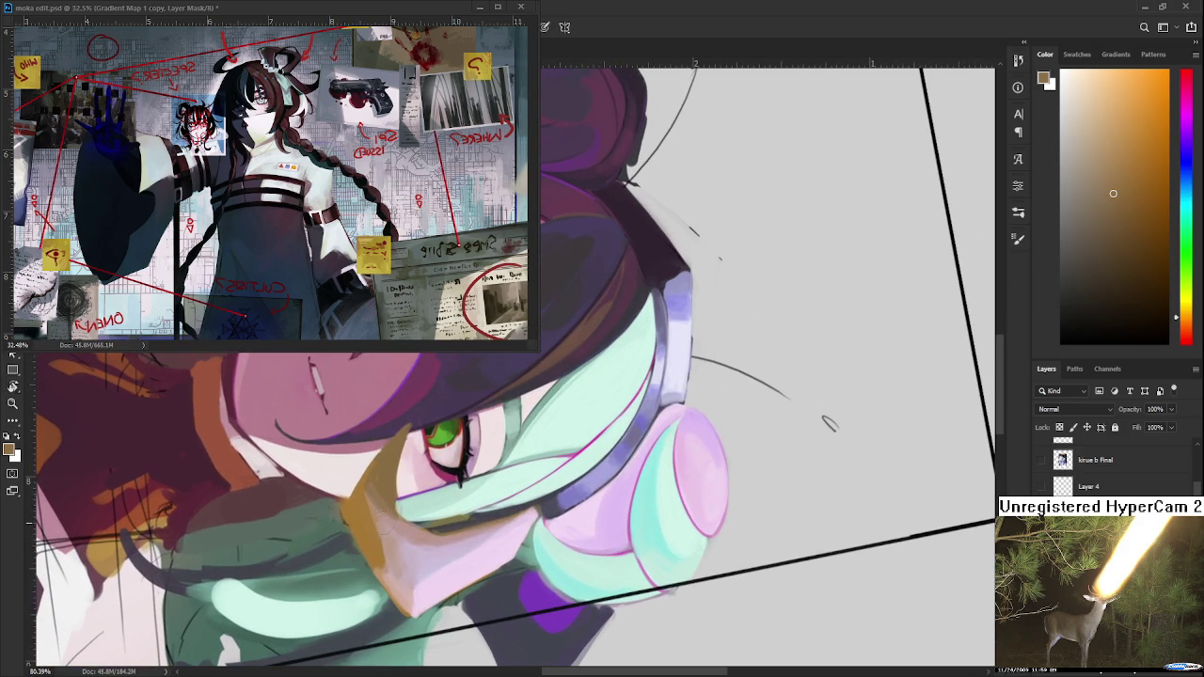
Blend pink, tan and reddish-orange strokes on the cheek to soften the ochre strand's edge.
left_click(390, 513, "alt")
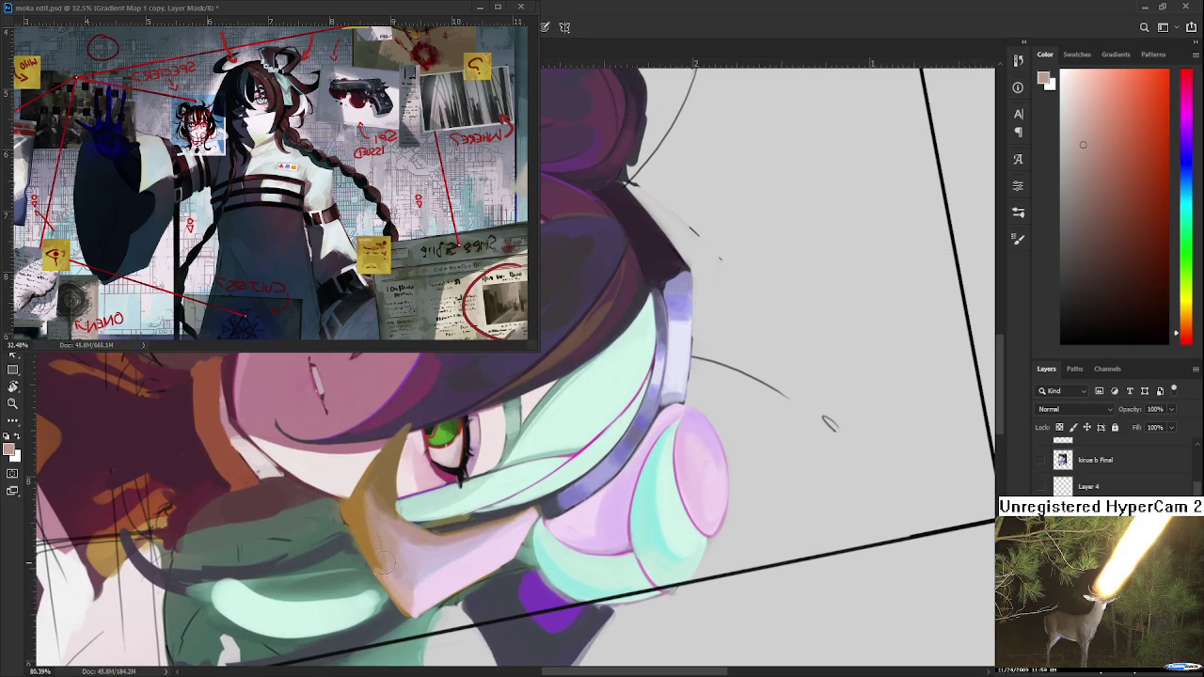
left_click(384, 488, "alt")
left_click(376, 499, "alt")
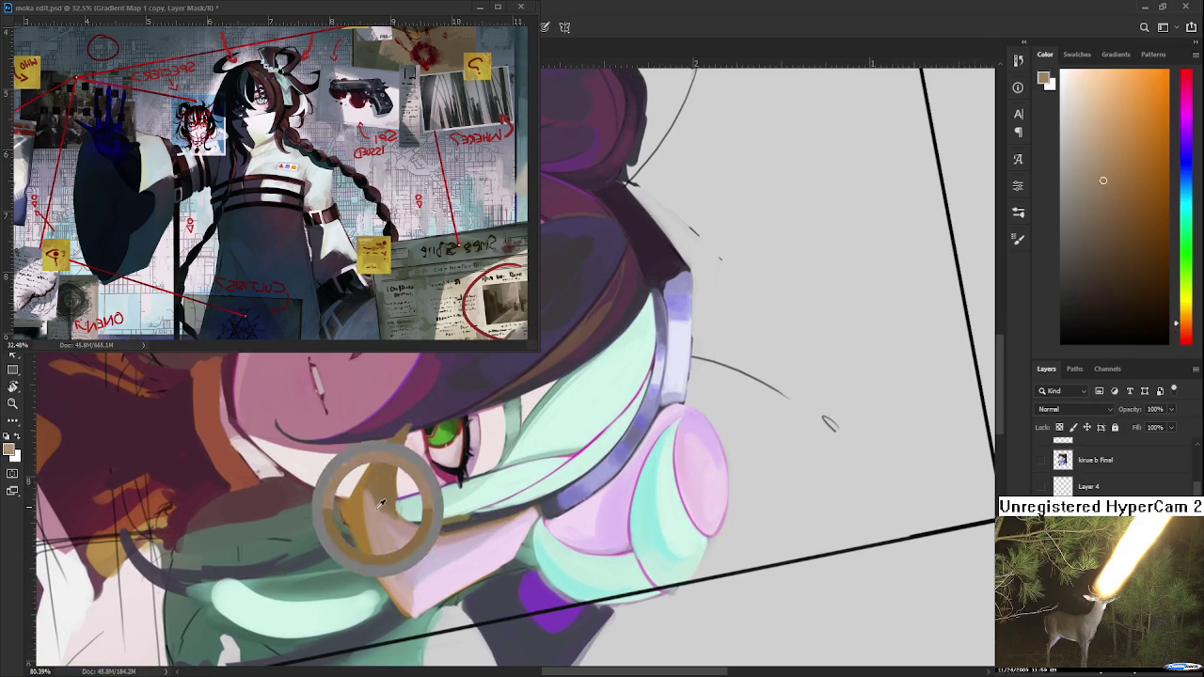
left_click(375, 499, "alt")
left_click(374, 504, "alt")
left_click(374, 508, "alt")
left_click(384, 497, "alt")
left_click(379, 513, "alt")
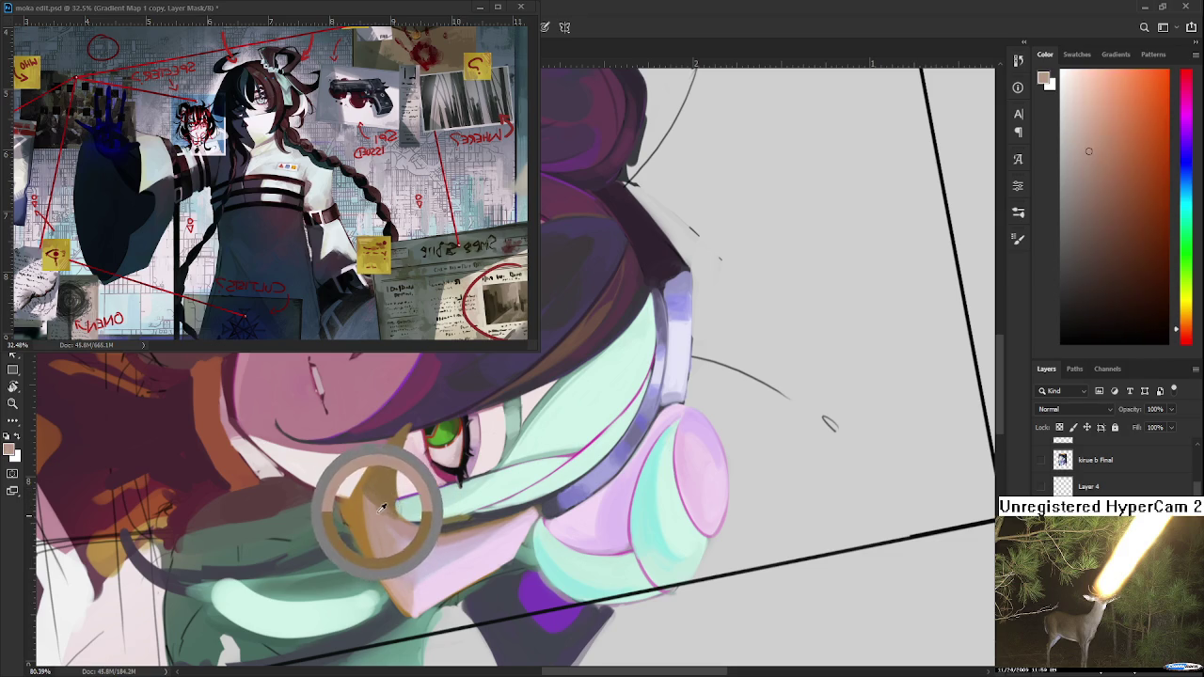
left_click(395, 506, "alt")
left_click(393, 520, "alt")
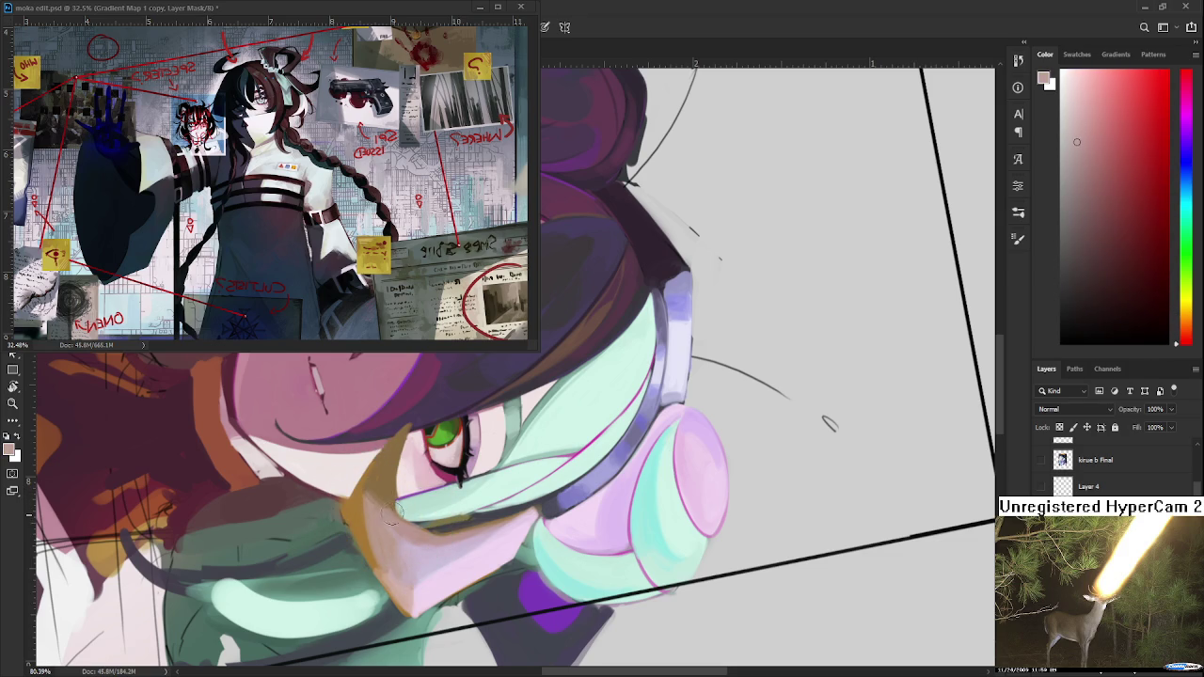
left_click_drag(407, 533, 603, 476)
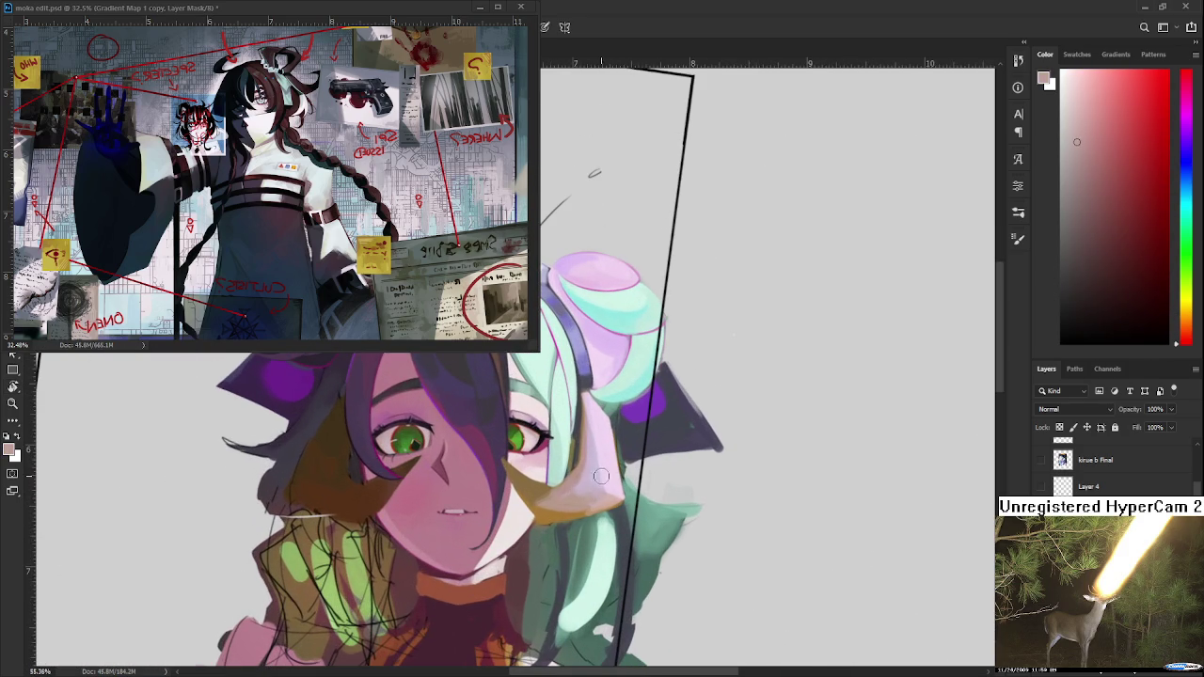
Paint orange-tan and pinkish-red tones where the cheek meets the hair strand.
left_click(546, 505, "alt")
left_click(572, 508, "alt")
left_click(584, 503, "alt")
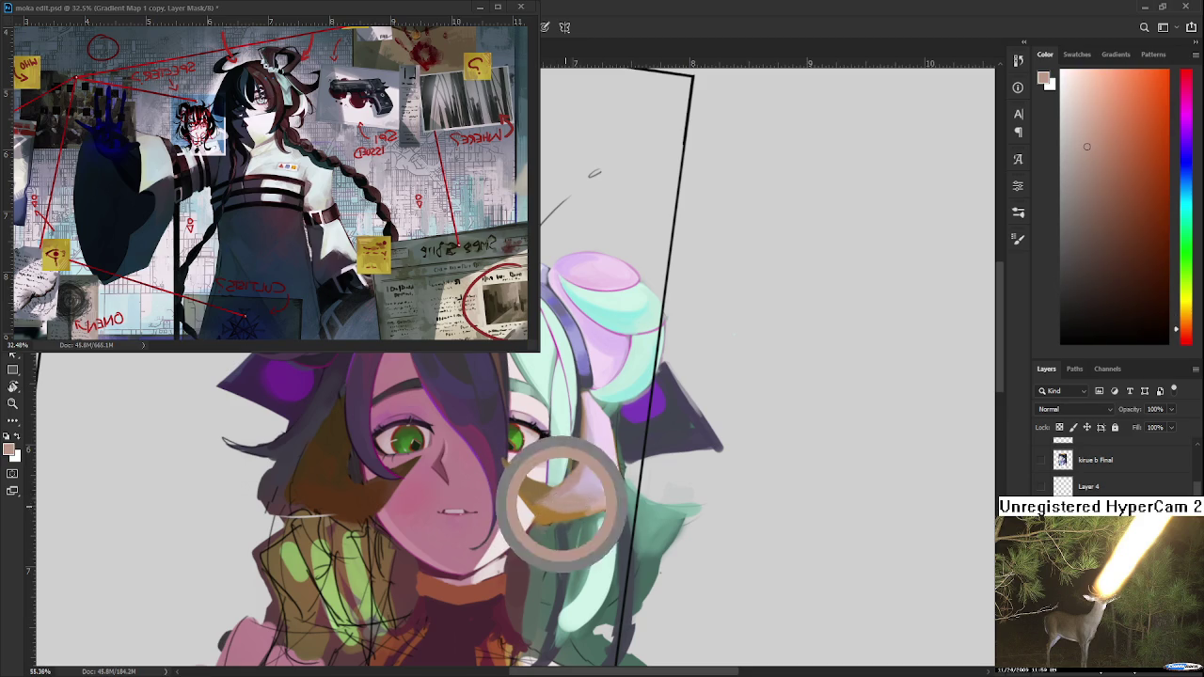
left_click(578, 507, "alt")
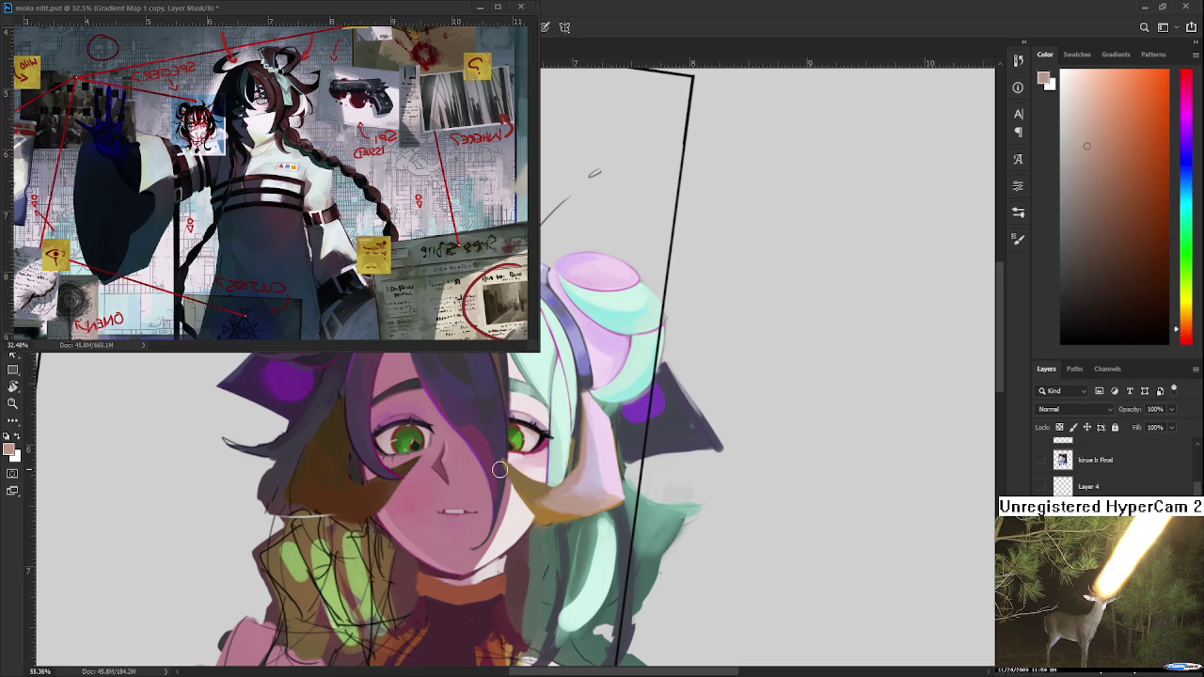
left_click(554, 491, "alt")
left_click(544, 497, "alt")
left_click(547, 503, "alt")
Curve a pale pink strand down over the ochre band beside the cheek.
left_click(570, 487, "alt")
left_click(585, 482, "alt")
left_click(575, 497, "alt")
left_click(610, 480, "alt")
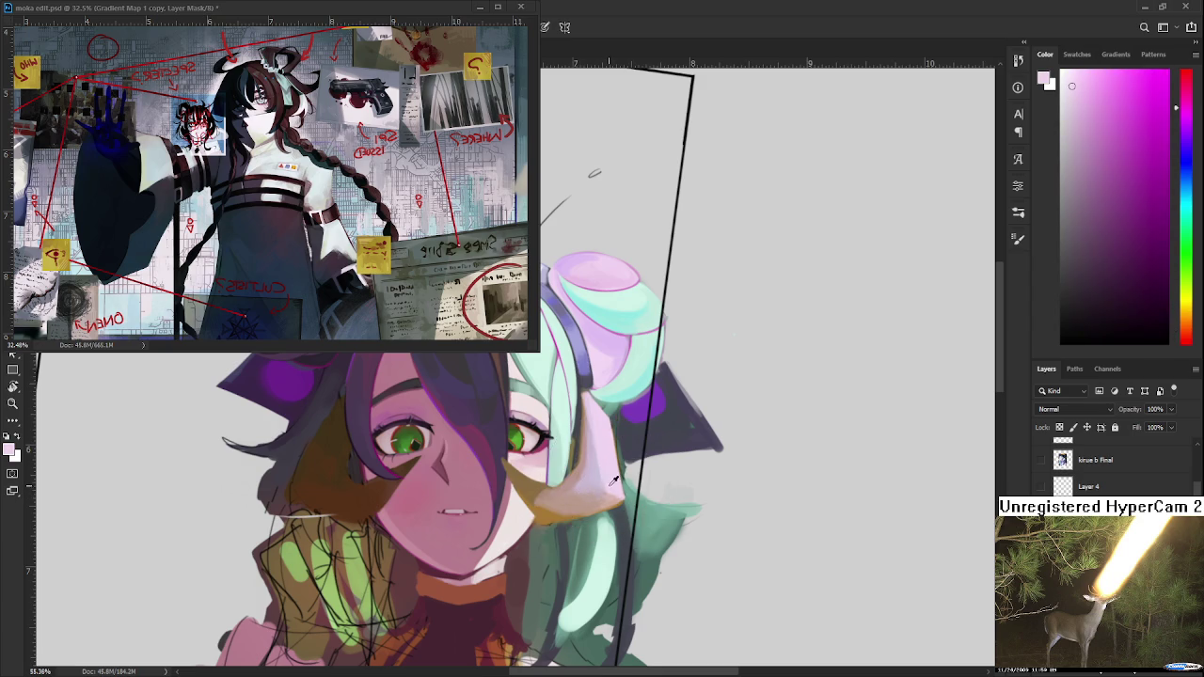
left_click(599, 462, "alt")
left_click(611, 445, "alt")
left_click_drag(627, 448, 568, 518)
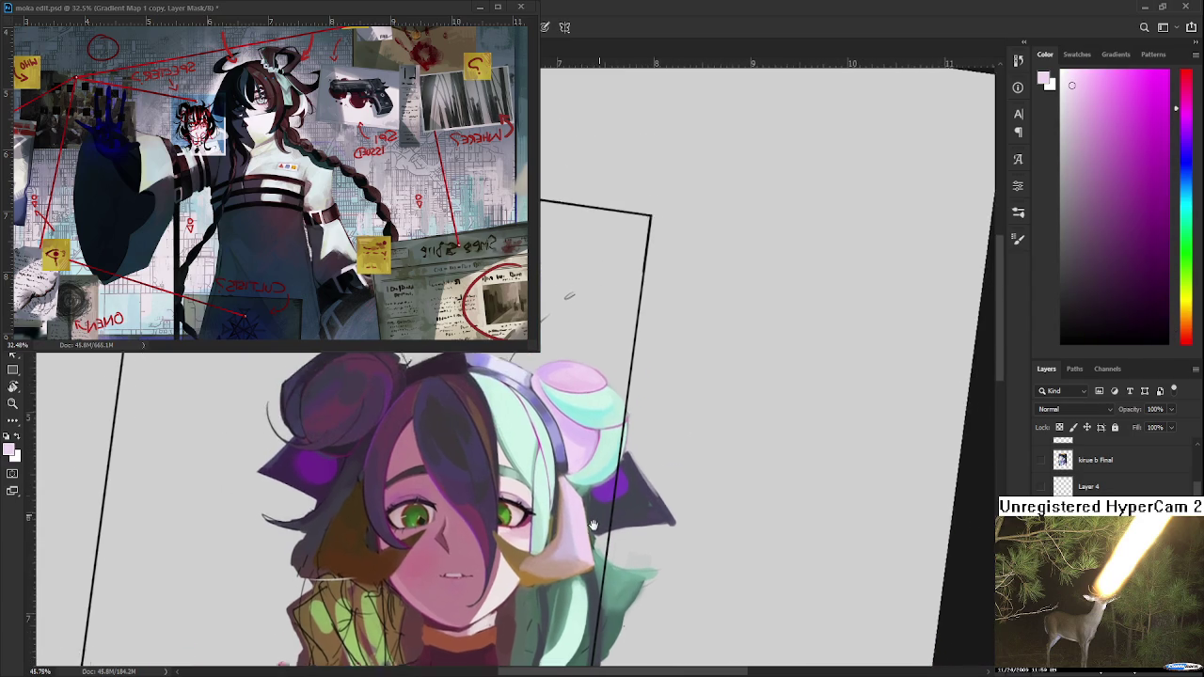
Paint lighter pink and magenta highlights on the mint-haired girl's hair.
scroll(568, 519, "up", 1)
left_click(568, 511, "alt")
left_click(567, 508, "alt")
left_click(566, 503, "alt")
left_click(567, 503, "alt")
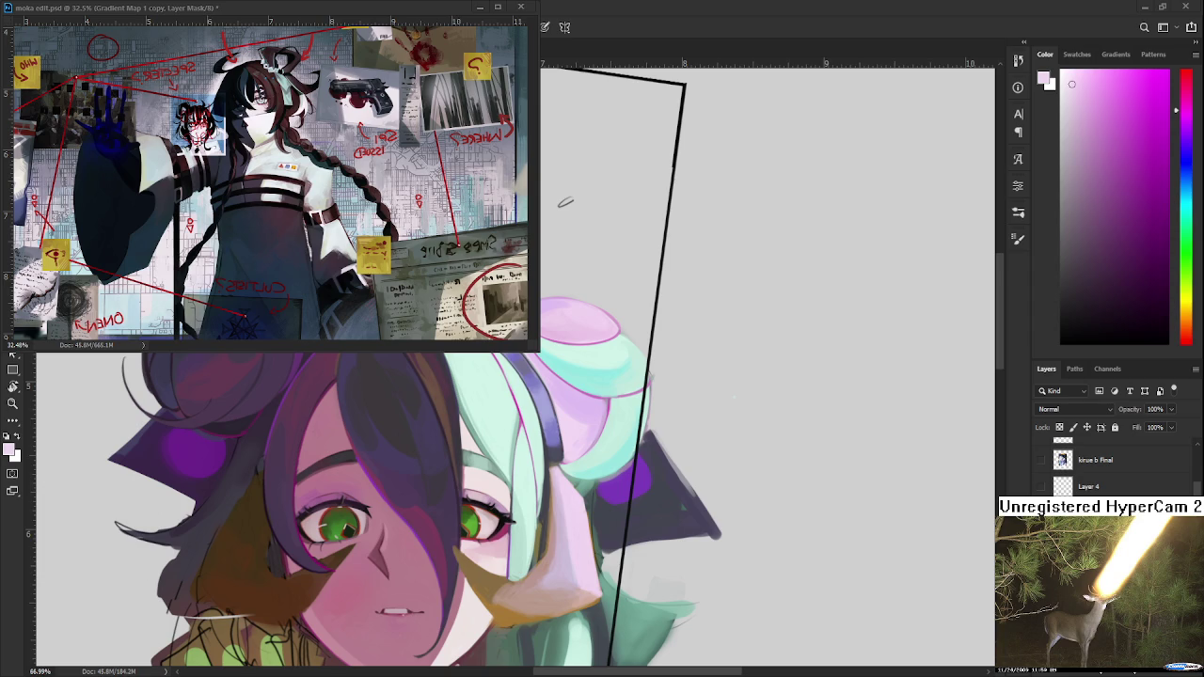
Zoom out to view both girls and reset the colours to default black and white.
scroll(769, 473, "down", 1)
scroll(769, 473, "down", 1)
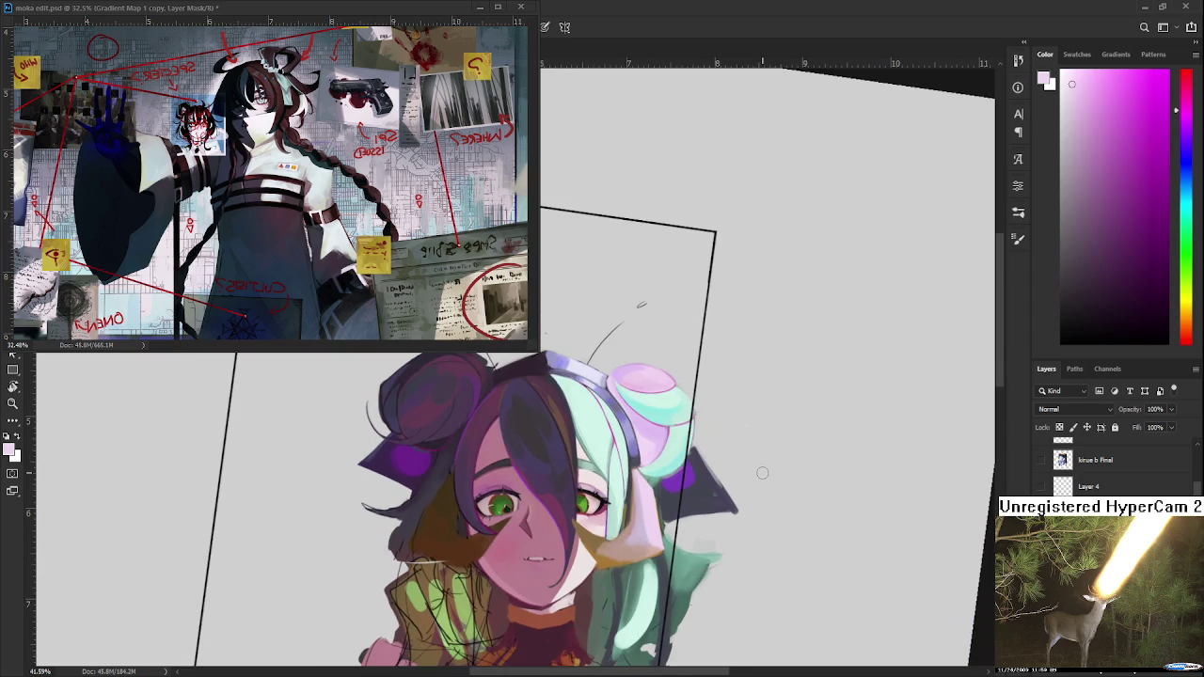
scroll(769, 473, "down", 1)
left_click_drag(761, 438, 502, 503)
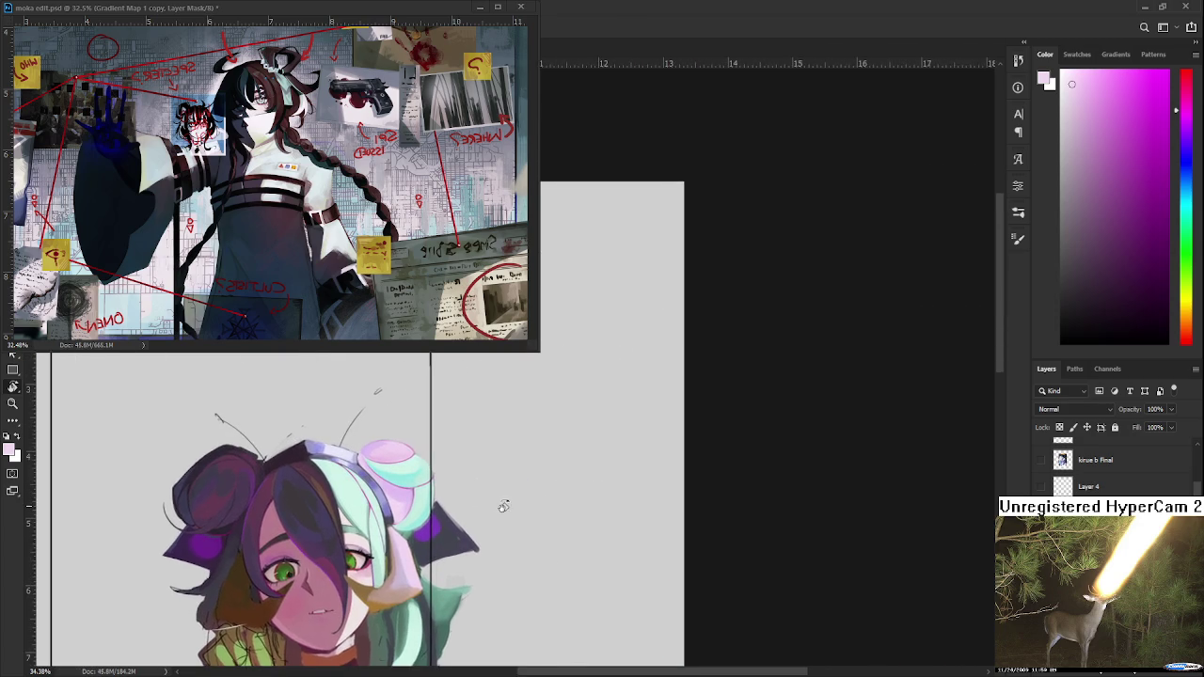
scroll(505, 499, "up", 1)
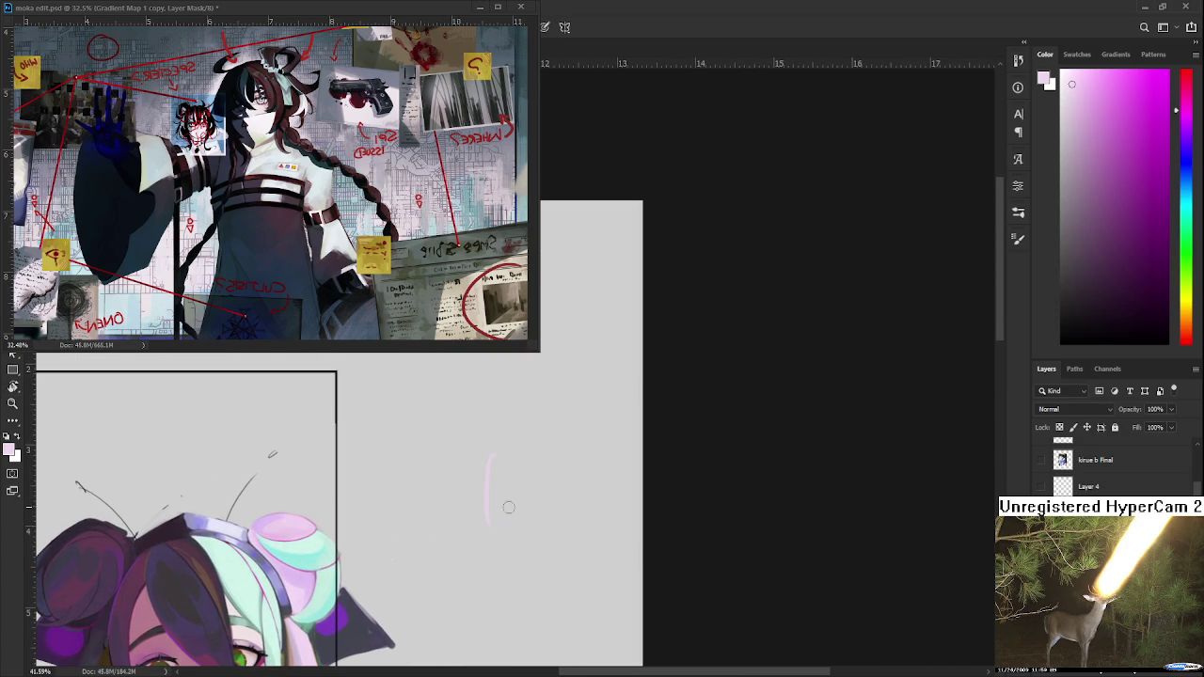
key("d")
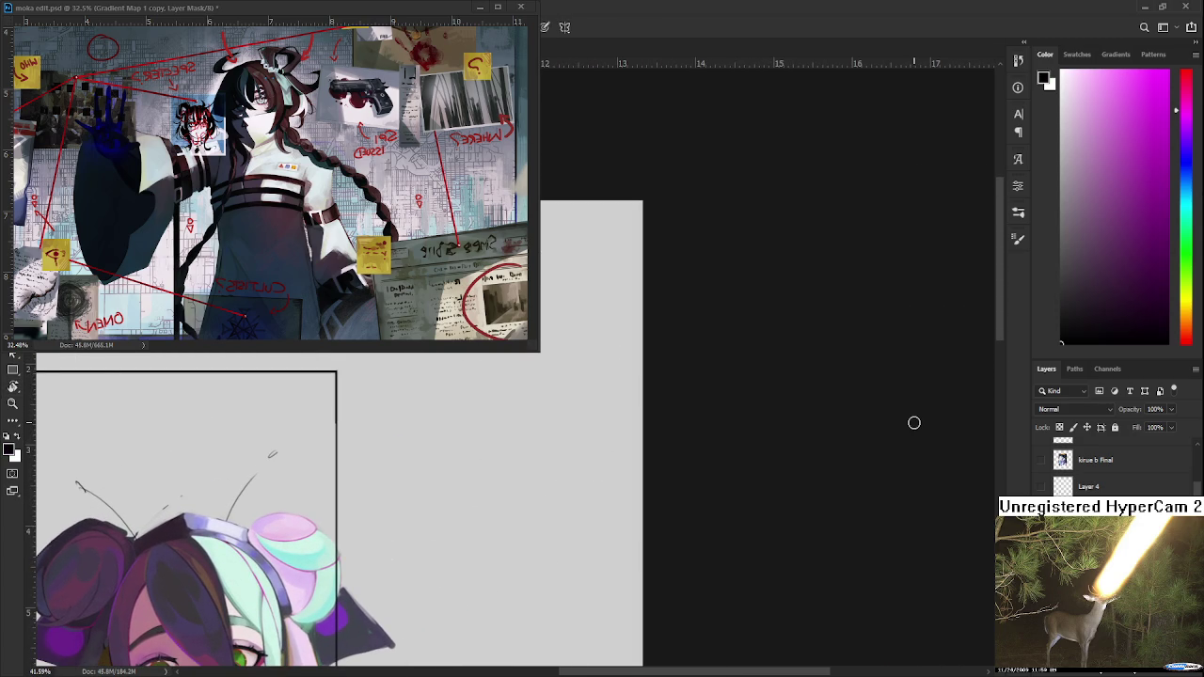